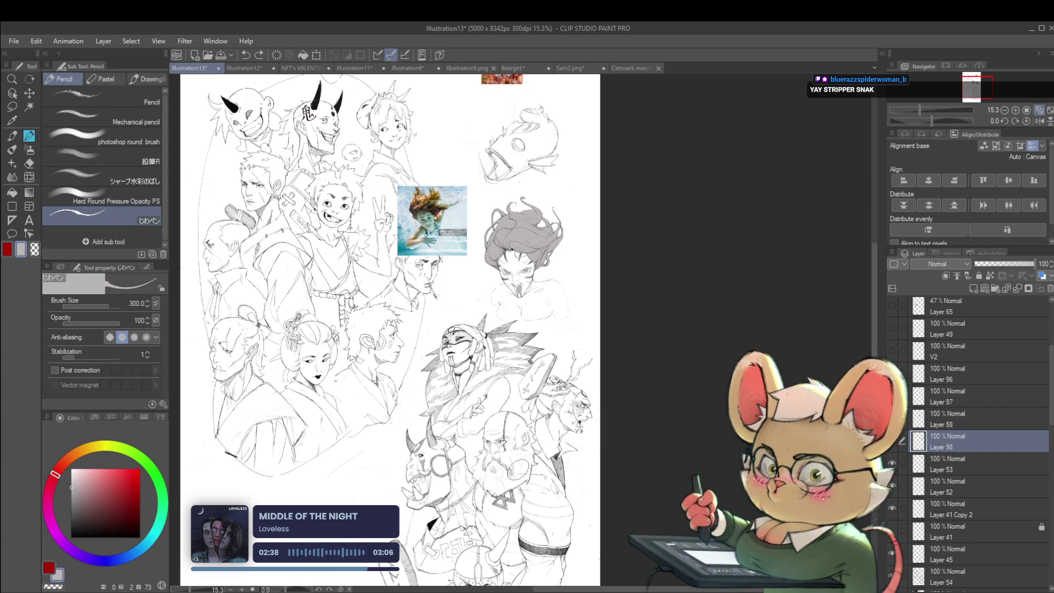
Enlarge the brush, extend a gray hair strand upward and reshape the white gap in the hair.
scroll(540, 183, up, 5)
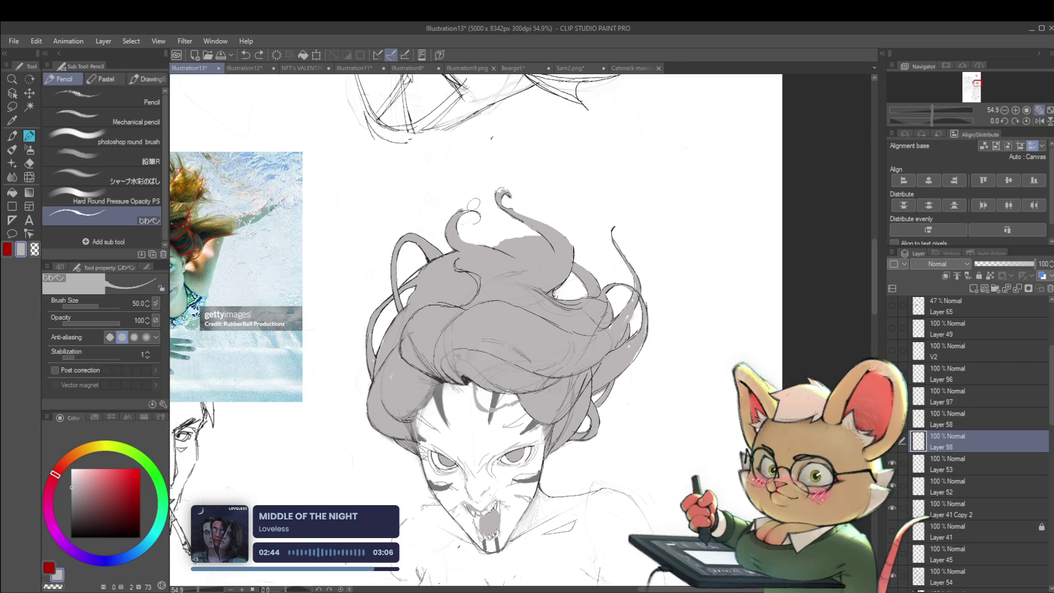
scroll(489, 196, up, 2)
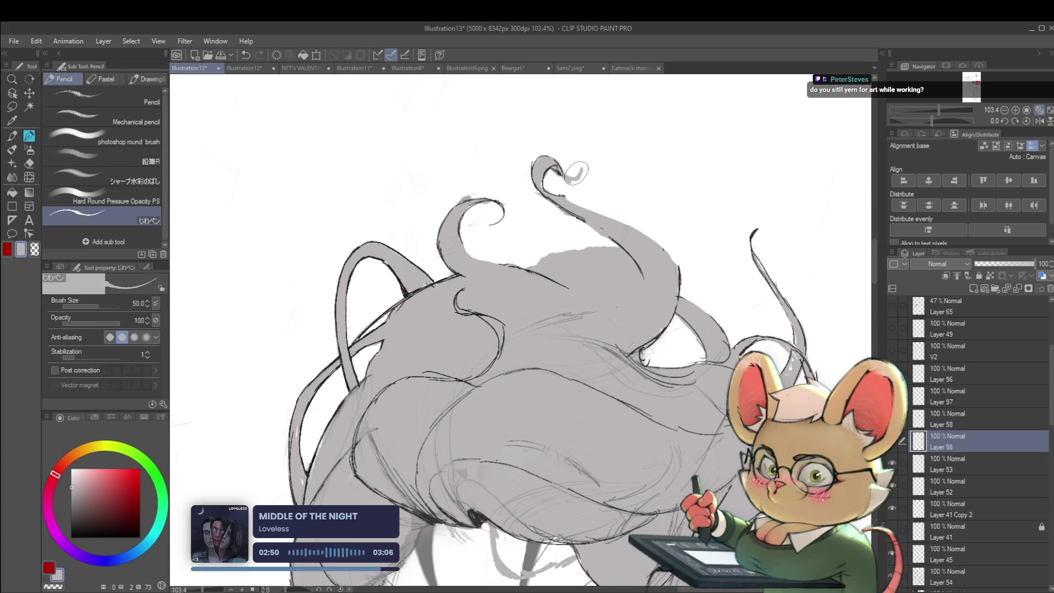
scroll(580, 168, down, 5)
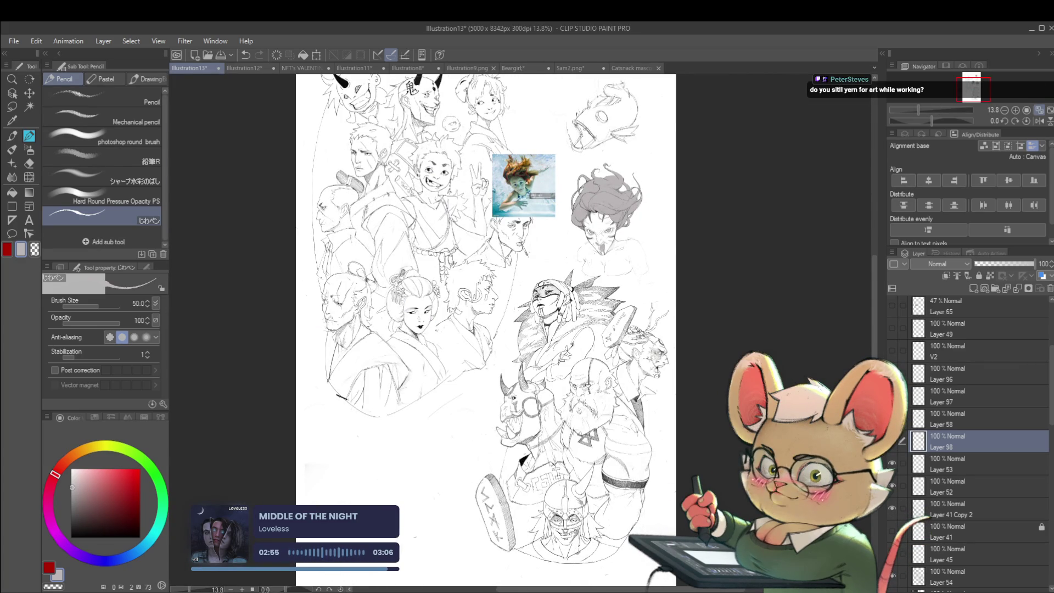
scroll(614, 163, up, 5)
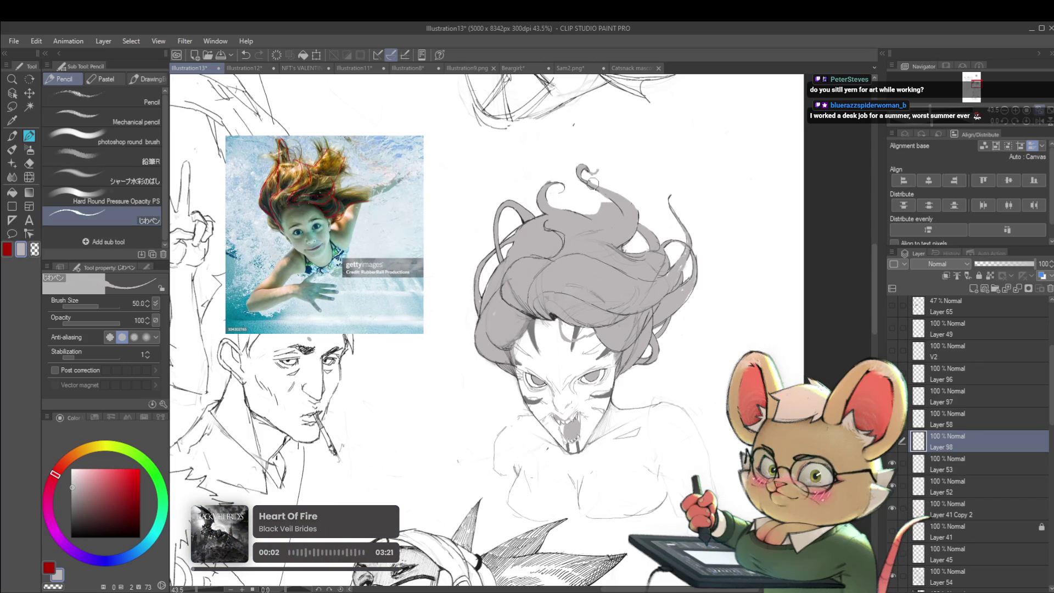
key(bracketright)
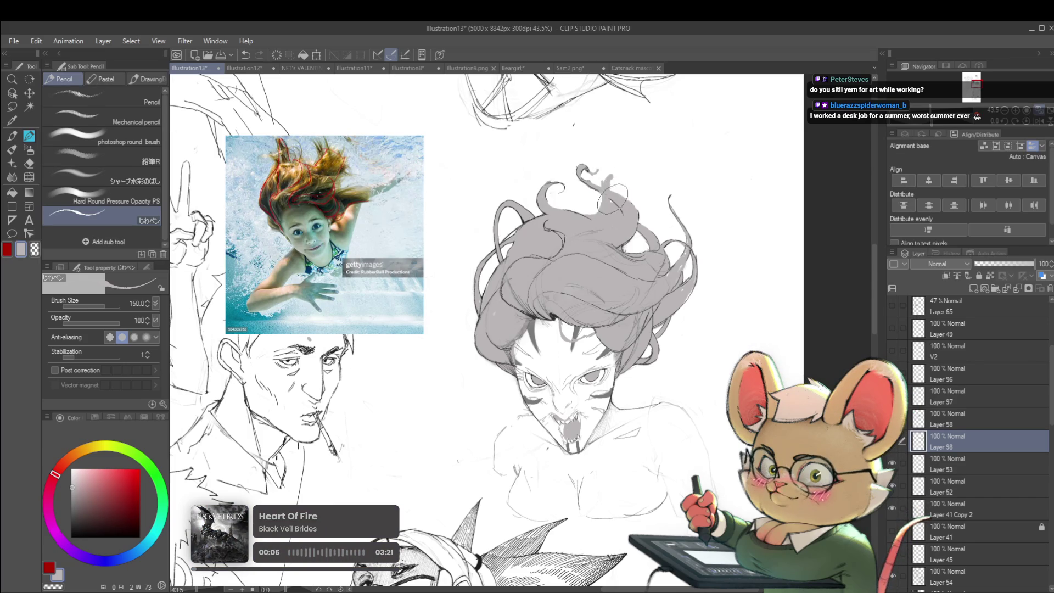
drag(610, 209, 617, 167)
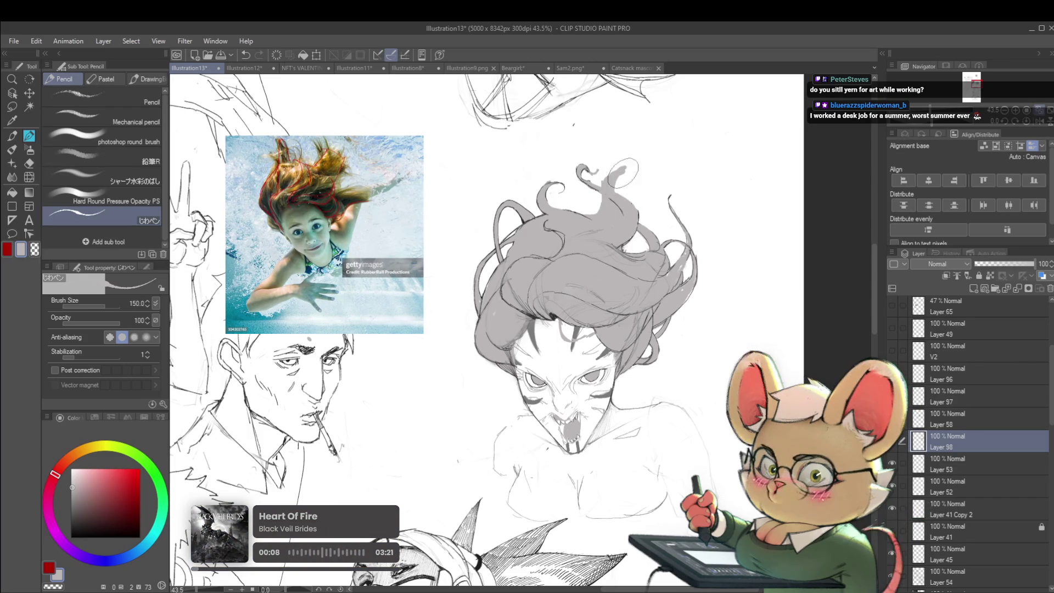
mouse_move(632, 179)
mouse_down()
mouse_move(625, 173)
mouse_move(632, 188)
mouse_move(644, 175)
mouse_move(630, 182)
mouse_up()
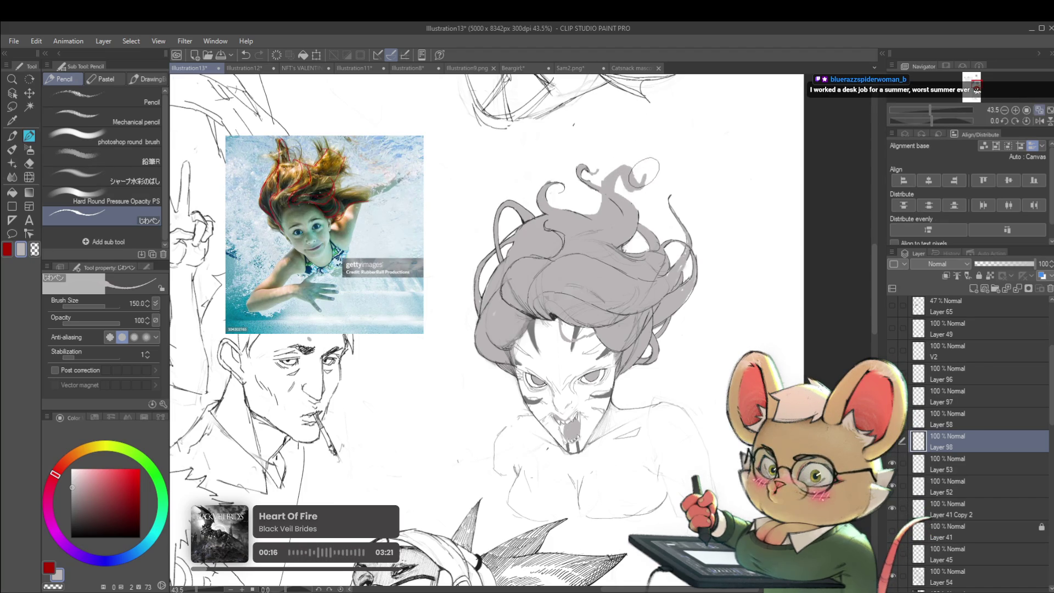
Mirror the canvas view horizontally to check the drawing's proportions.
scroll(645, 174, down, 2)
scroll(645, 173, down, 2)
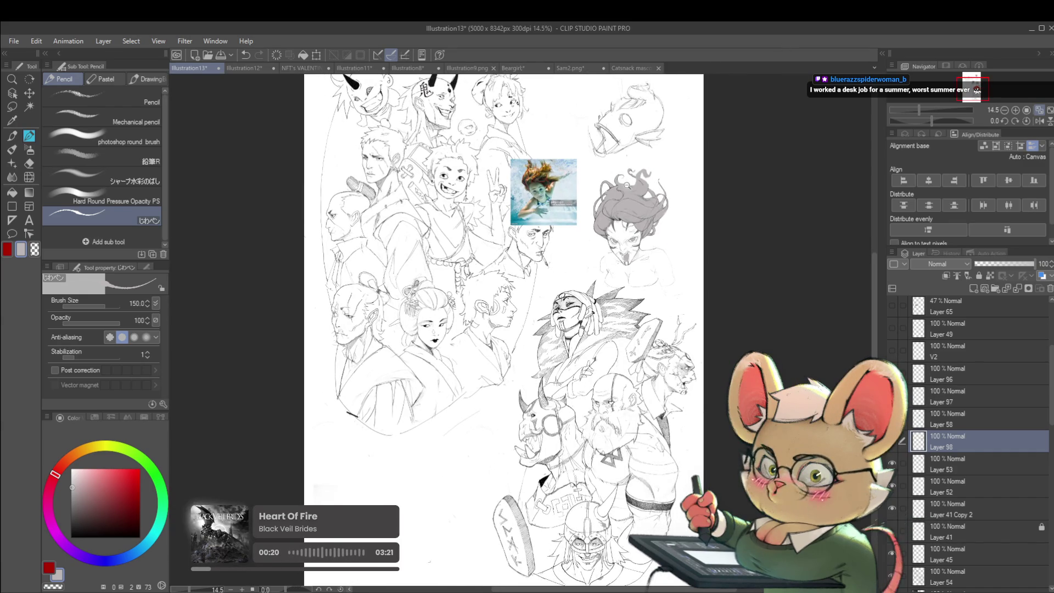
scroll(629, 181, up, 4)
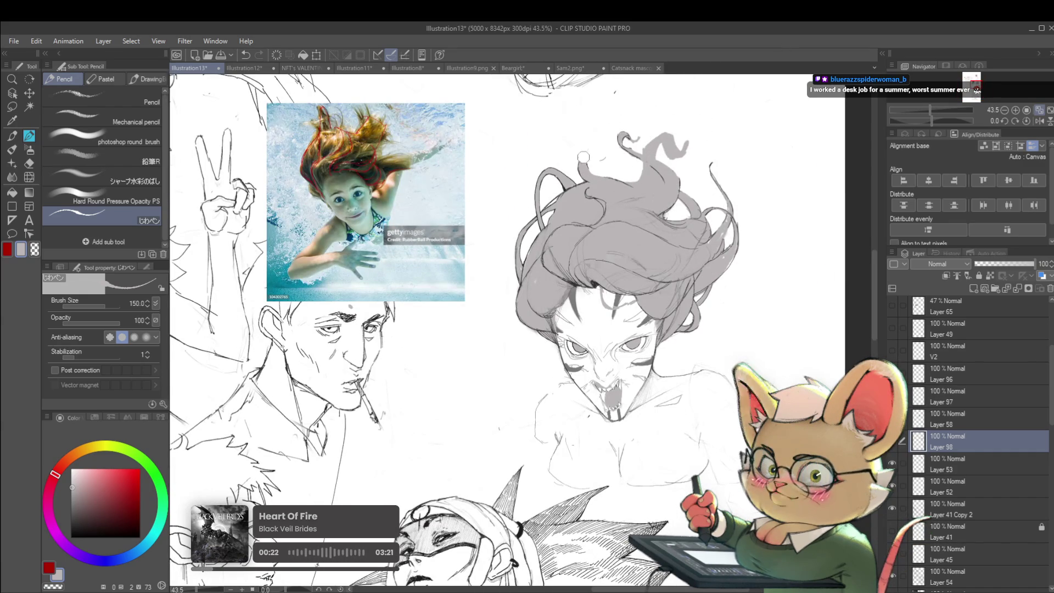
scroll(595, 155, down, 3)
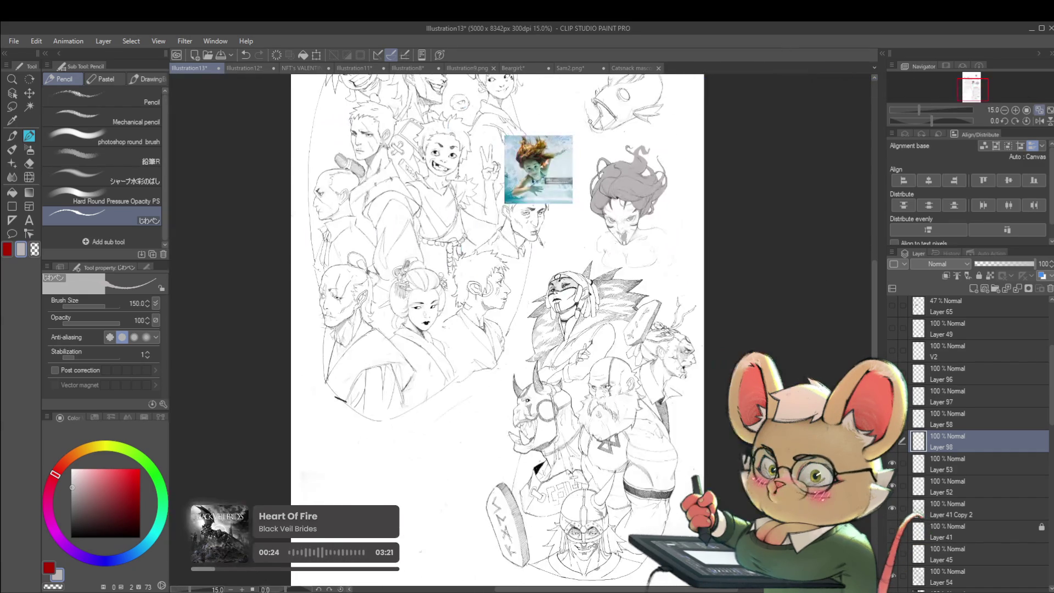
click(1038, 121)
scroll(397, 163, up, 4)
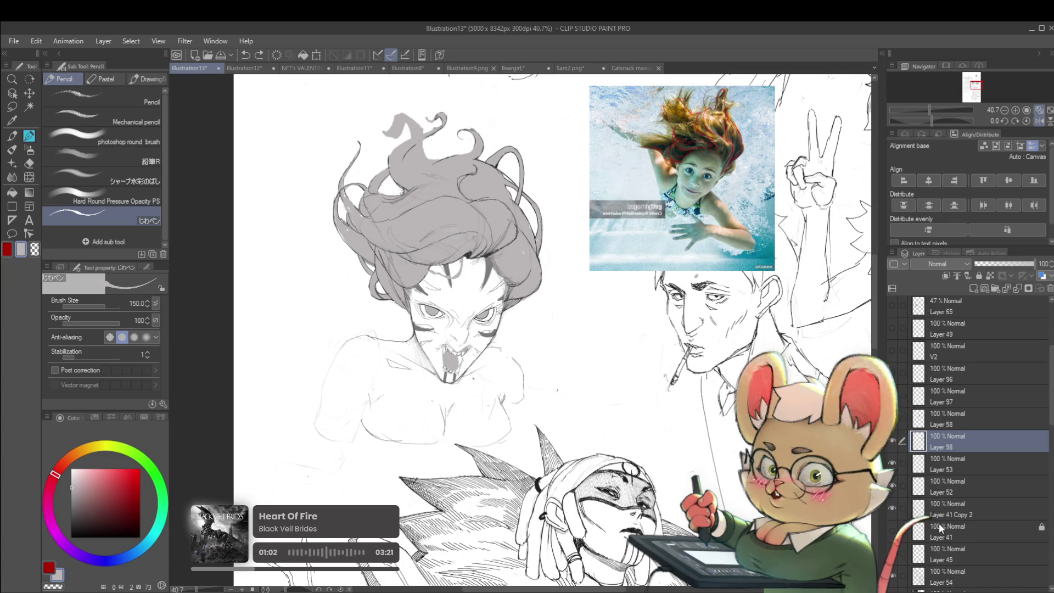
Zoom around the woman's face and flip the canvas view back to normal orientation.
scroll(465, 279, up, 2)
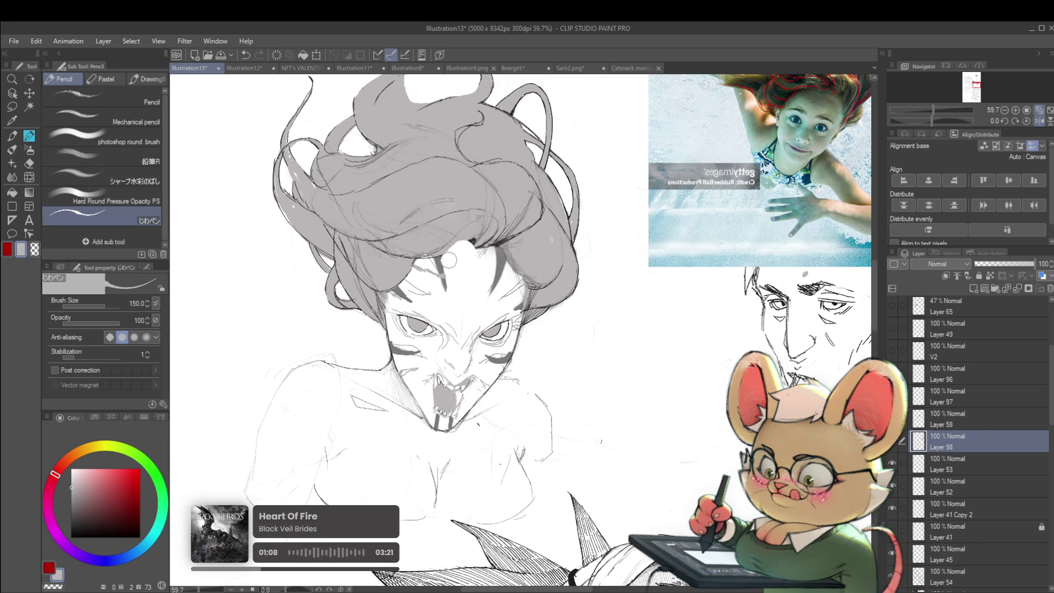
scroll(449, 260, down, 4)
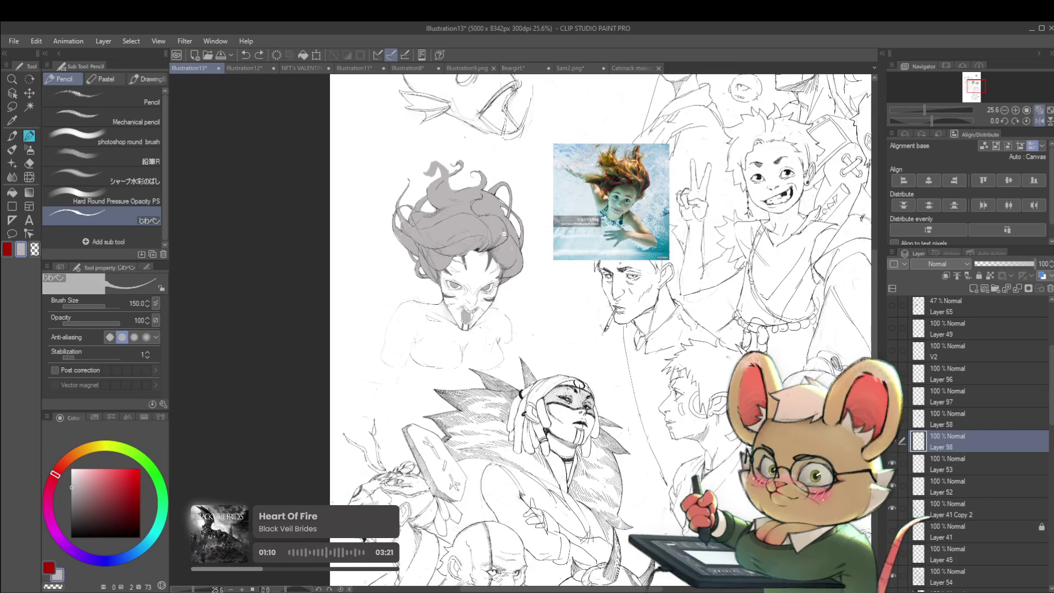
scroll(476, 230, up, 3)
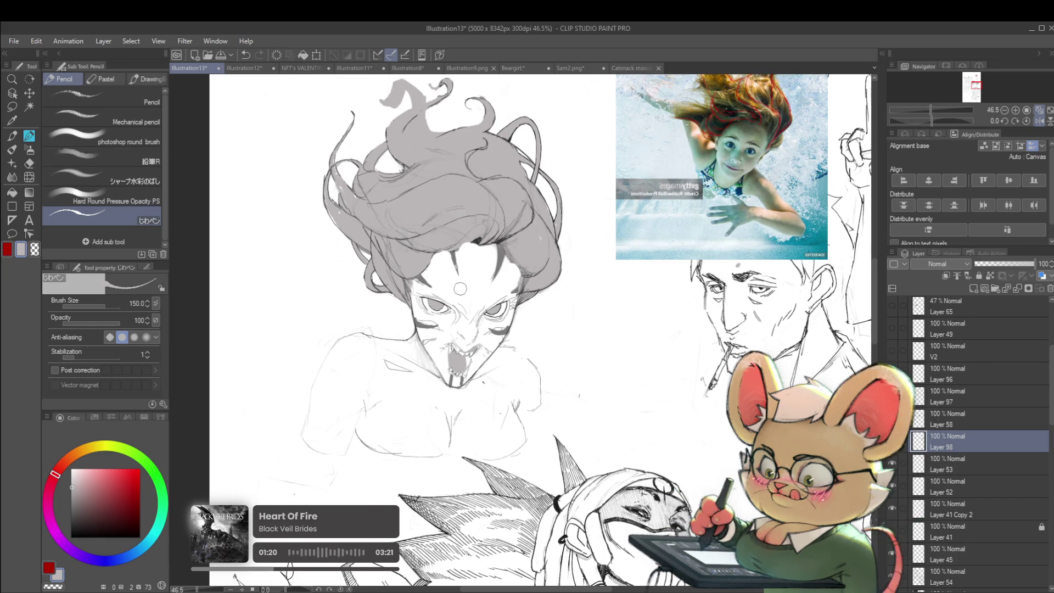
scroll(445, 262, down, 4)
scroll(517, 262, up, 5)
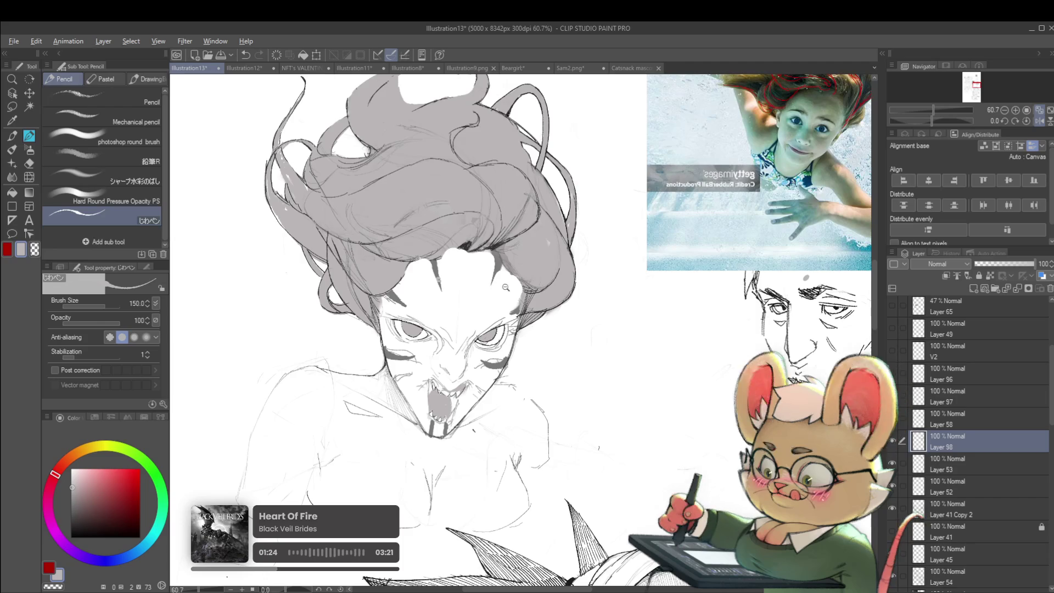
scroll(500, 286, down, 4)
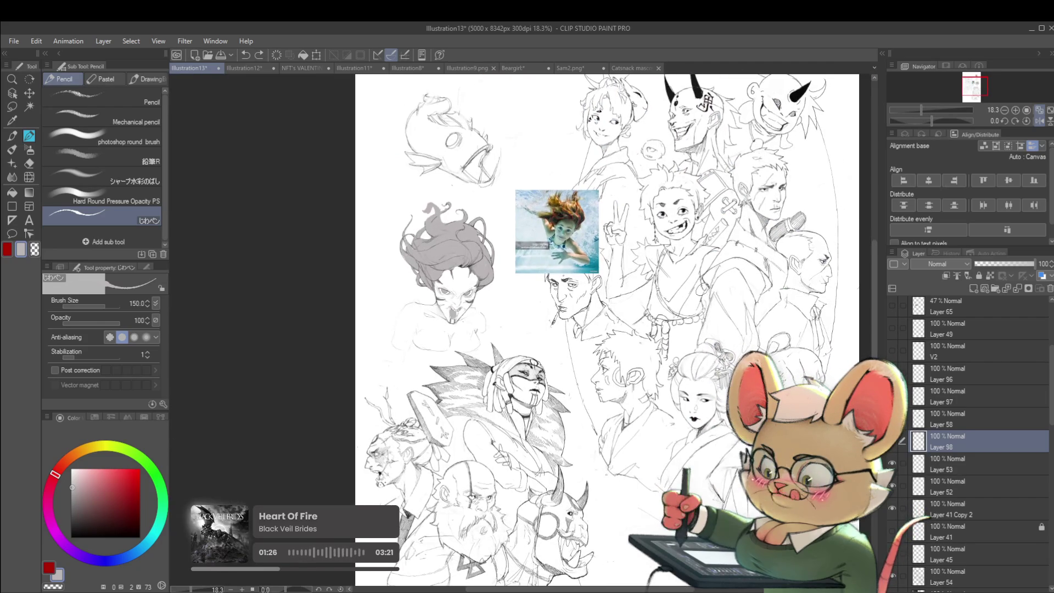
scroll(473, 286, up, 6)
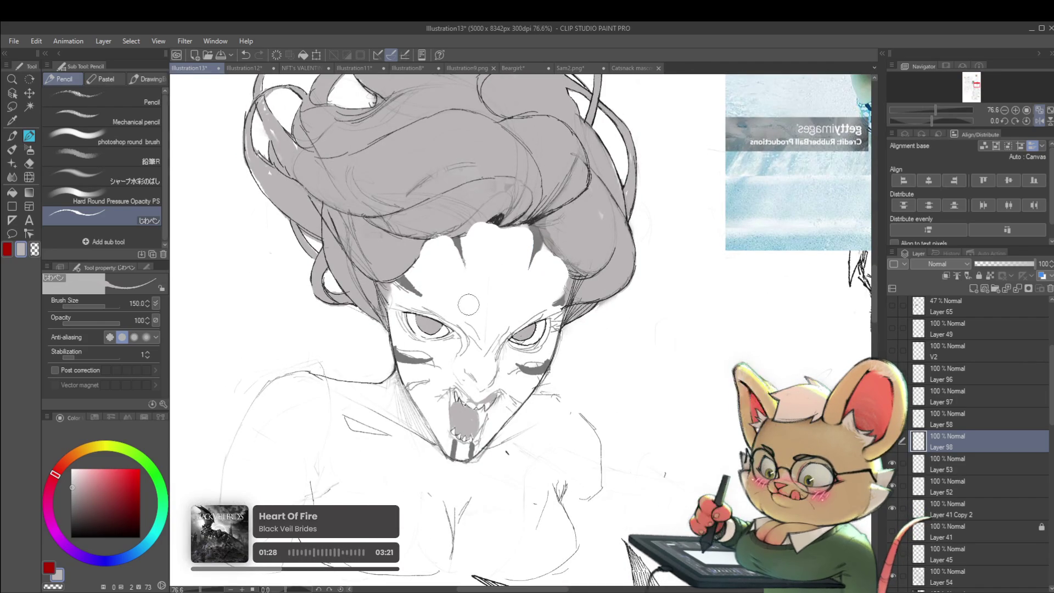
scroll(495, 272, down, 5)
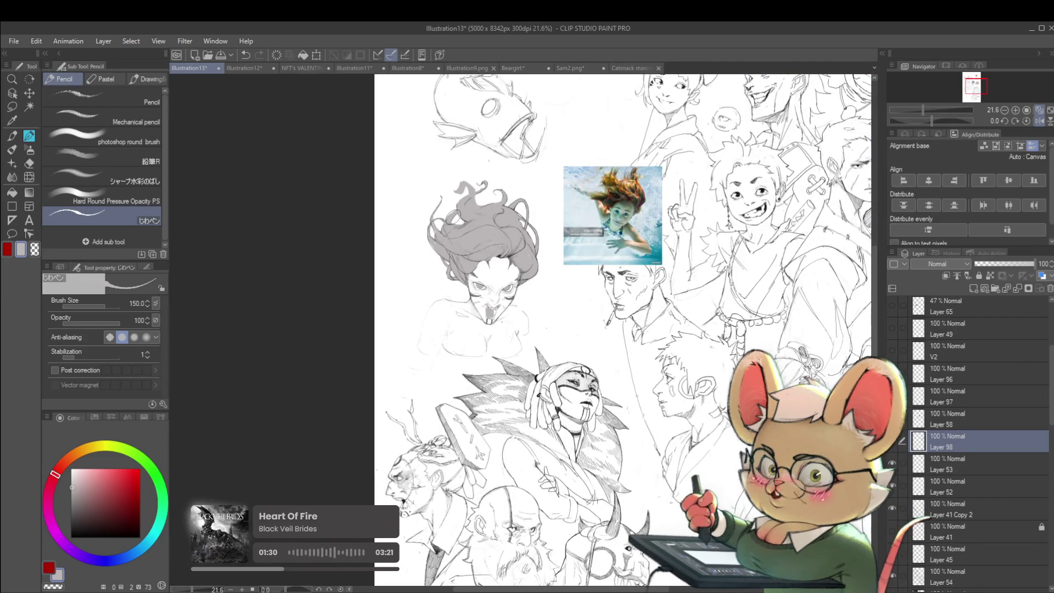
click(1039, 121)
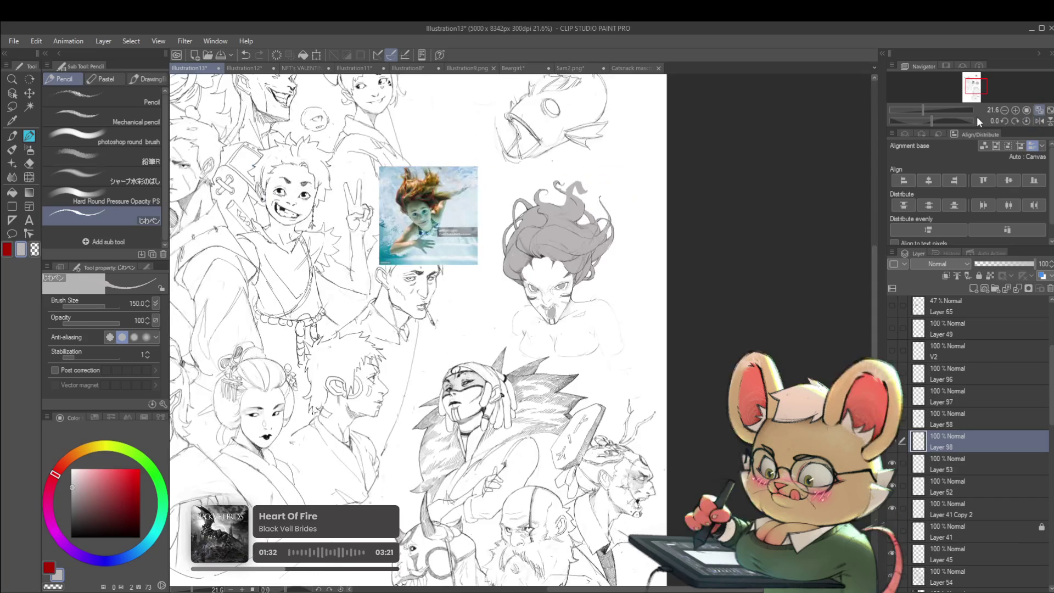
scroll(546, 285, up, 3)
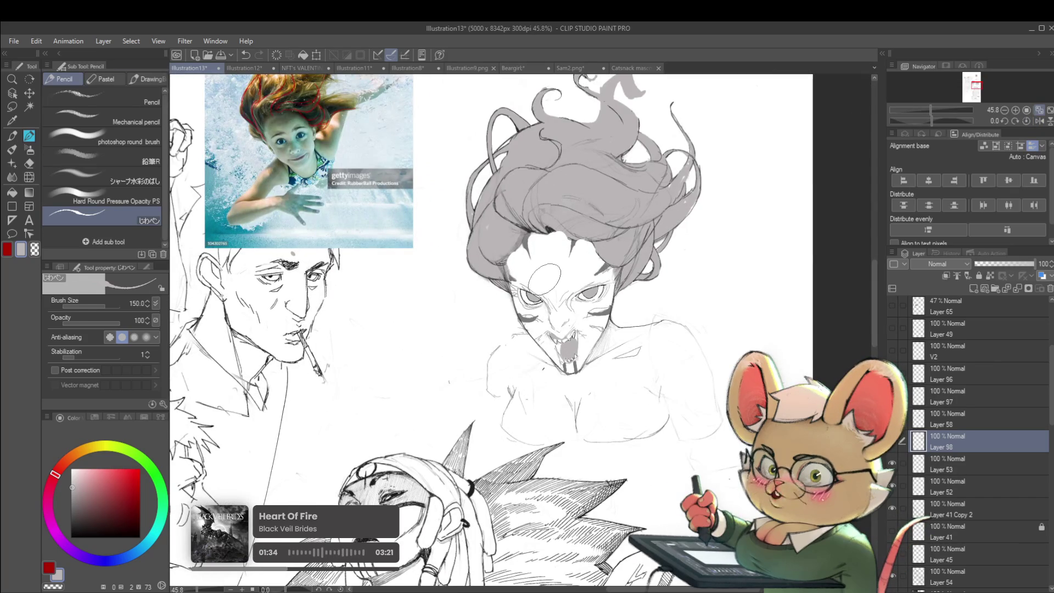
Return to the sketching pencil and shrink the brush for fine detail.
key(p)
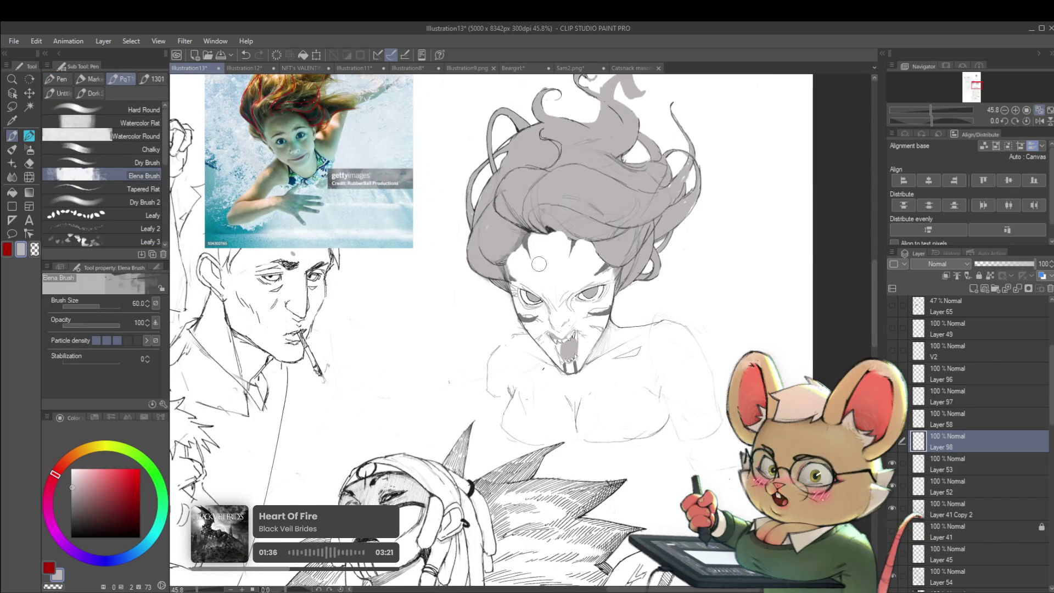
key(p)
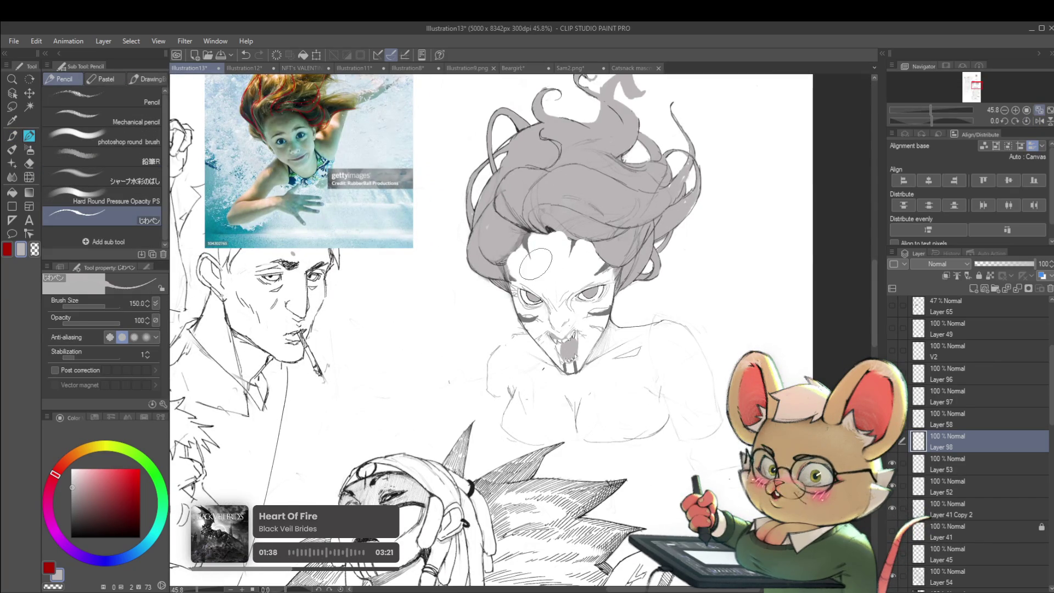
key(bracketleft)
key(bracketleft)
key(bracketleft)
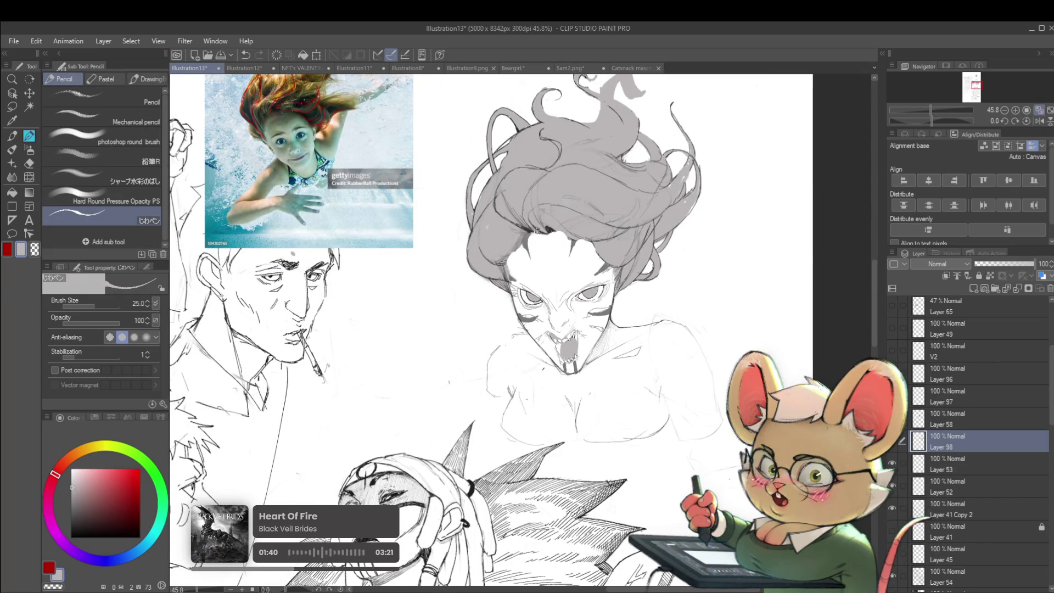
Enlarge the brush slightly, then extend and darken the left eyebrow with dark strokes.
scroll(542, 279, up, 2)
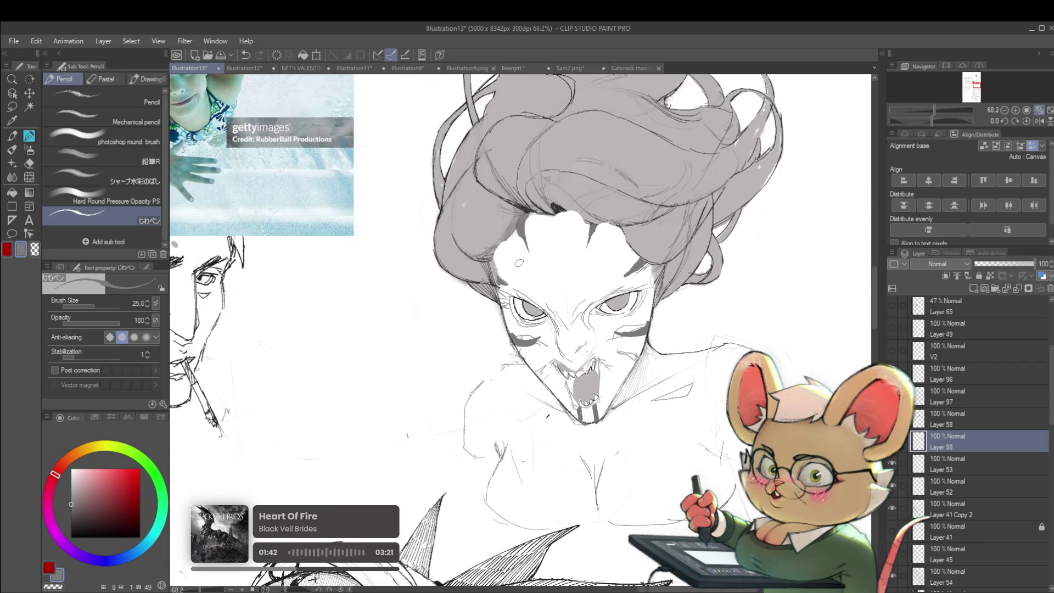
key(bracketright)
key(bracketright)
drag(543, 275, 555, 281)
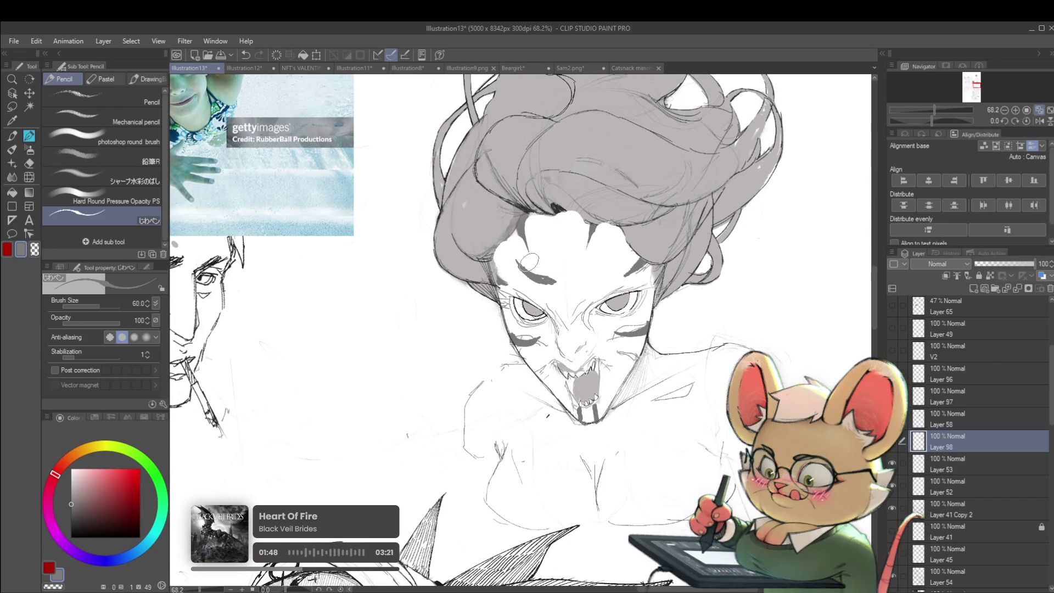
drag(536, 261, 546, 268)
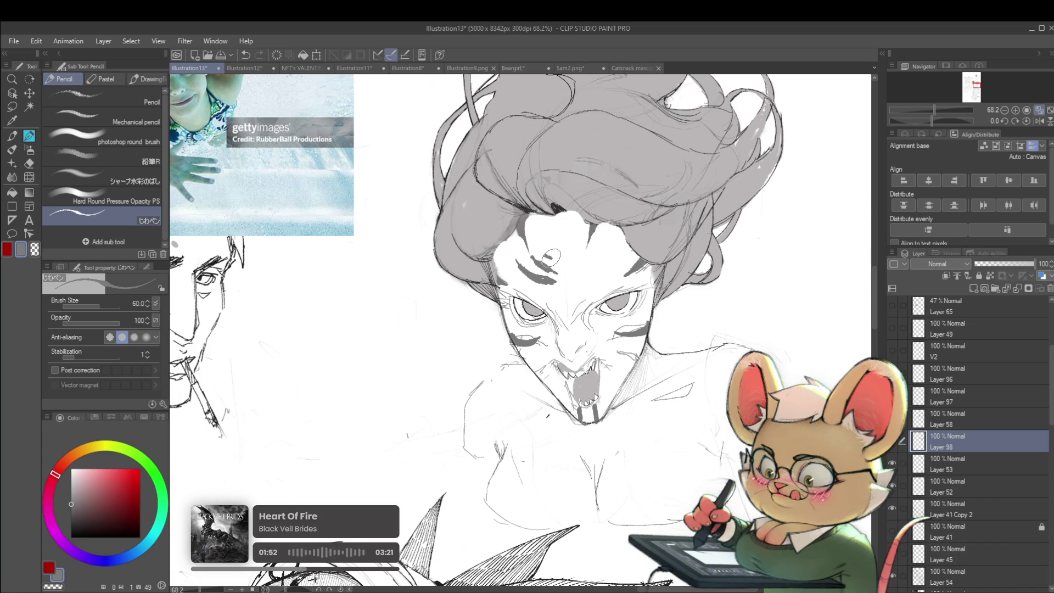
Move the drawing work onto Layer 97.
scroll(546, 255, down, 3)
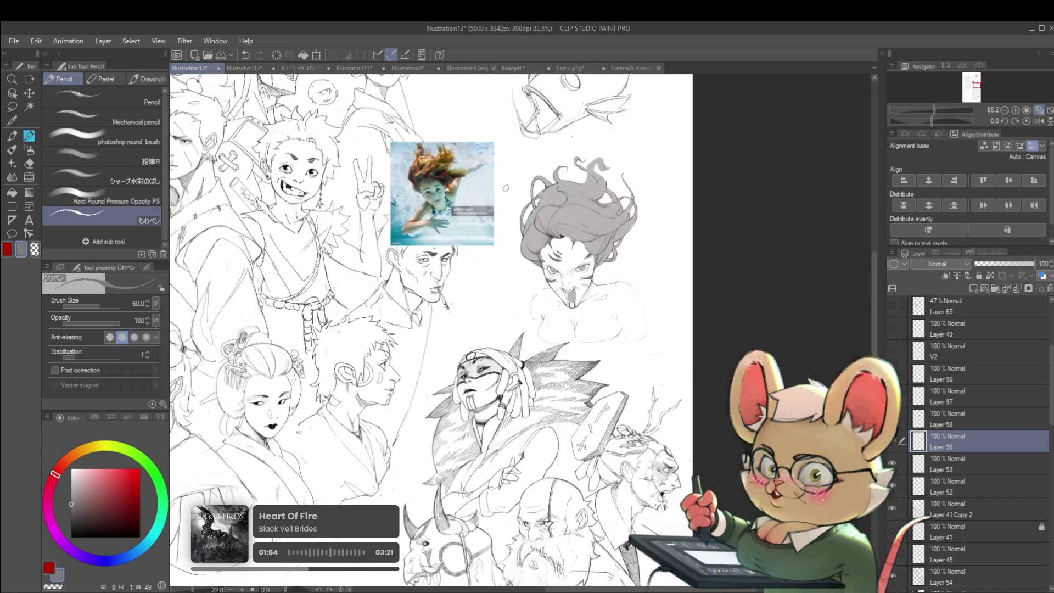
scroll(570, 250, up, 3)
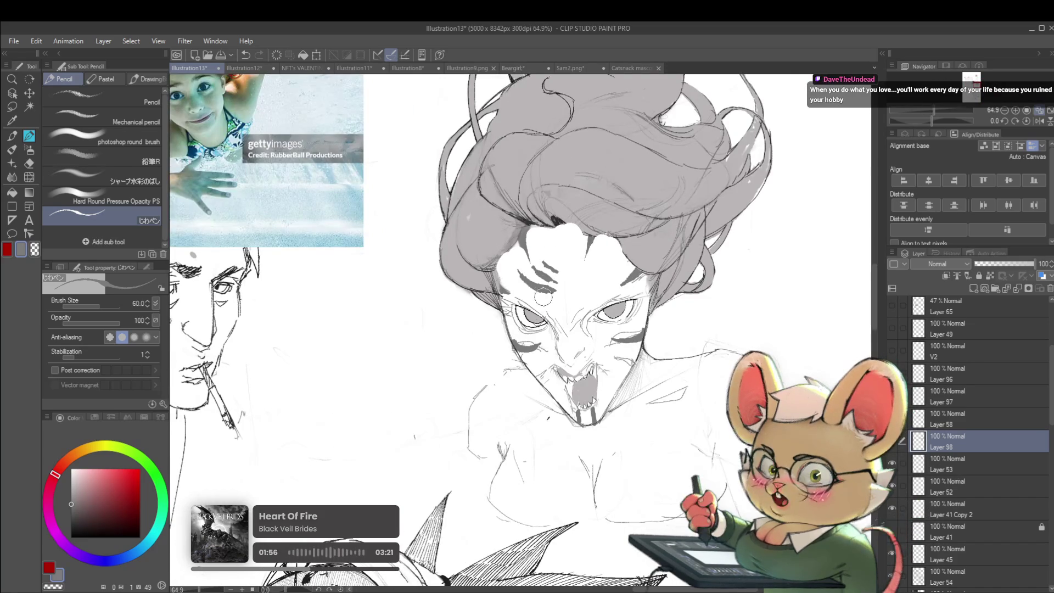
scroll(561, 260, down, 4)
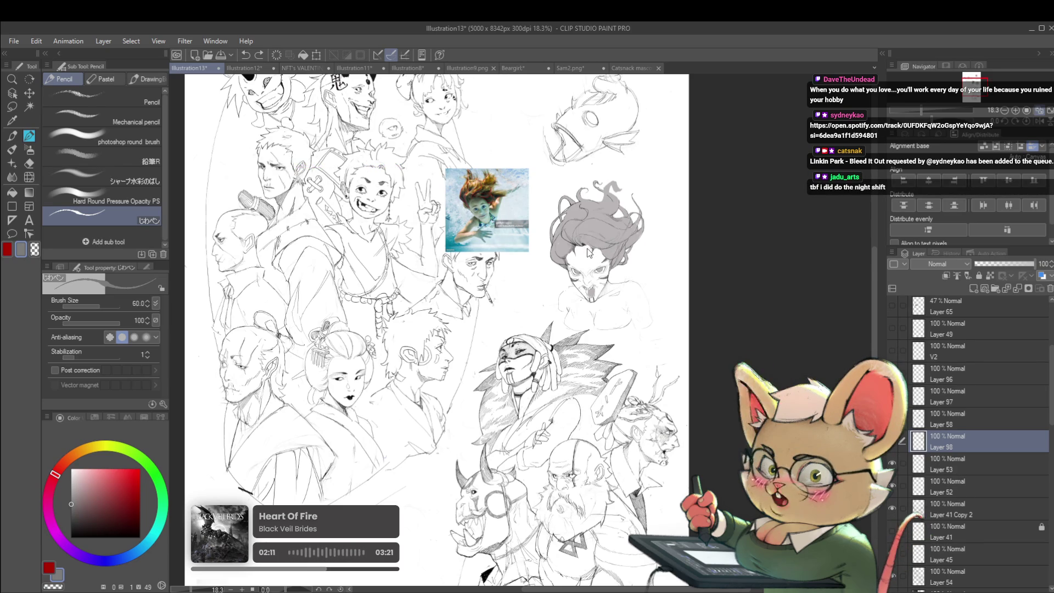
scroll(589, 252, up, 5)
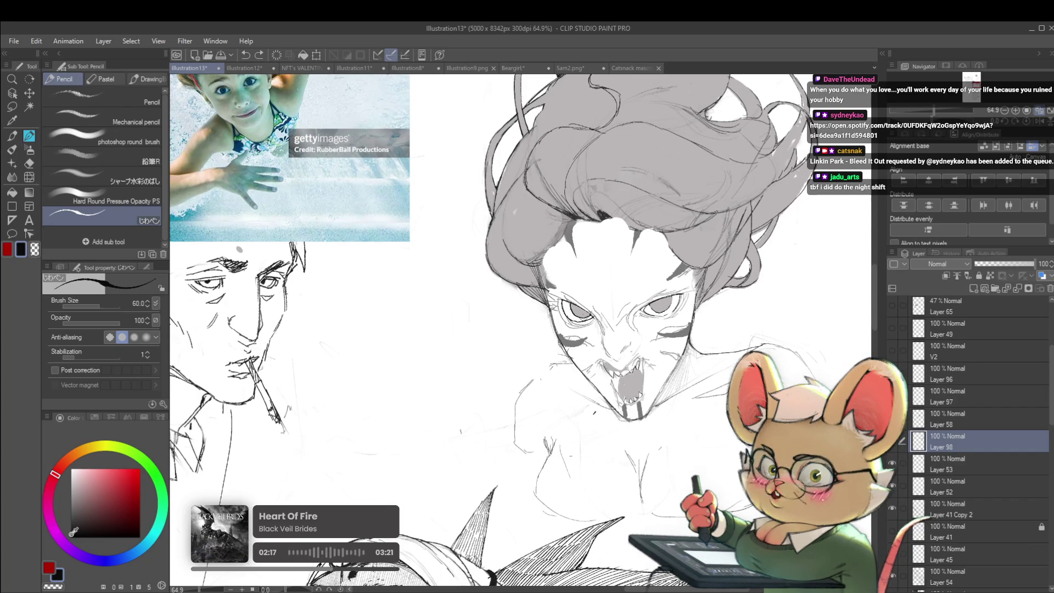
key(alt+])
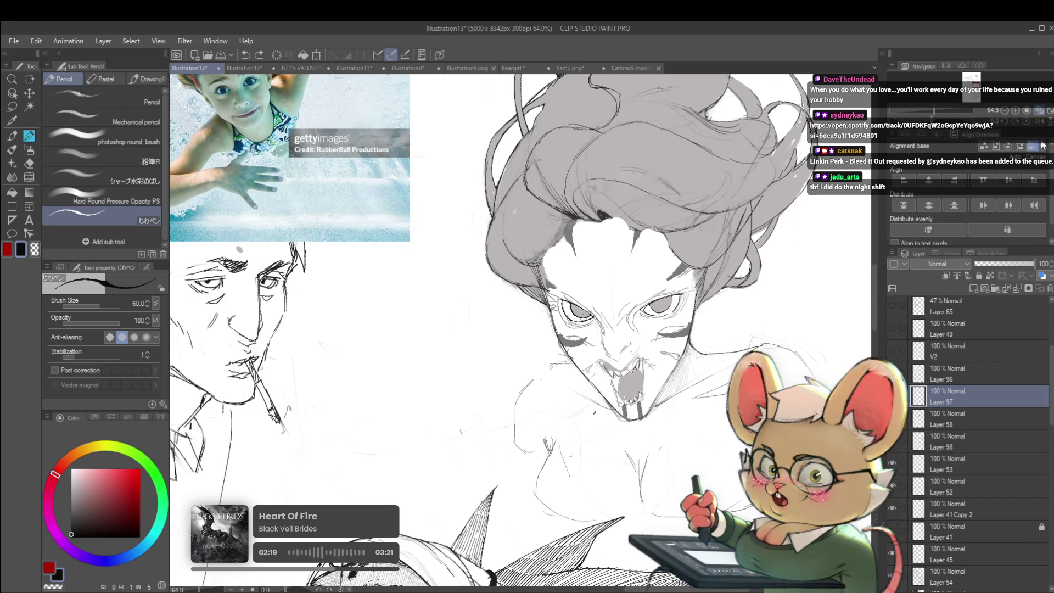
In mirrored view, shrink the brush to 30 then 17 and undo the last stroke.
click(1037, 123)
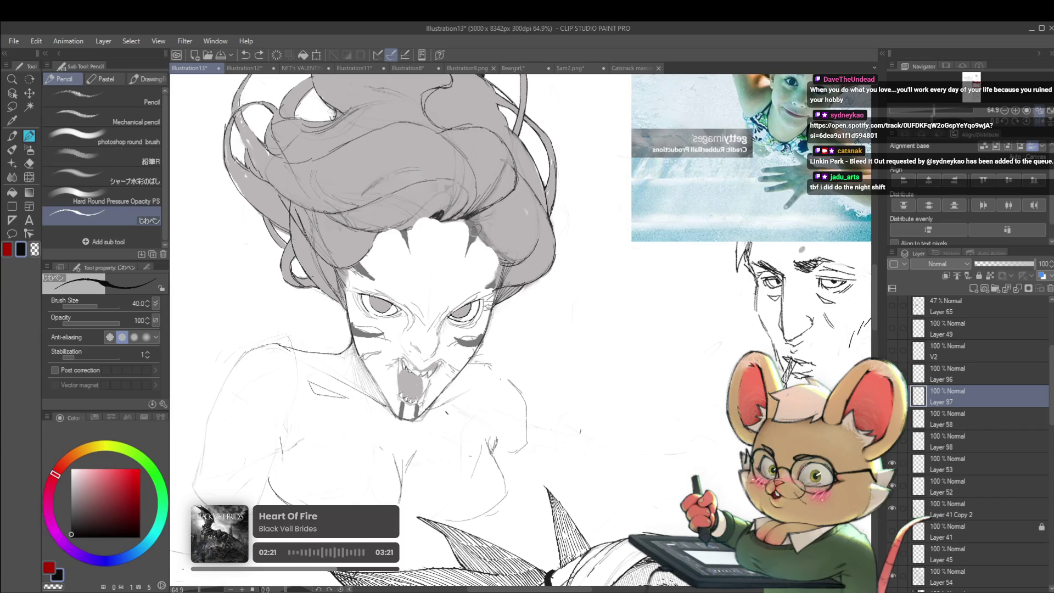
key(bracketleft)
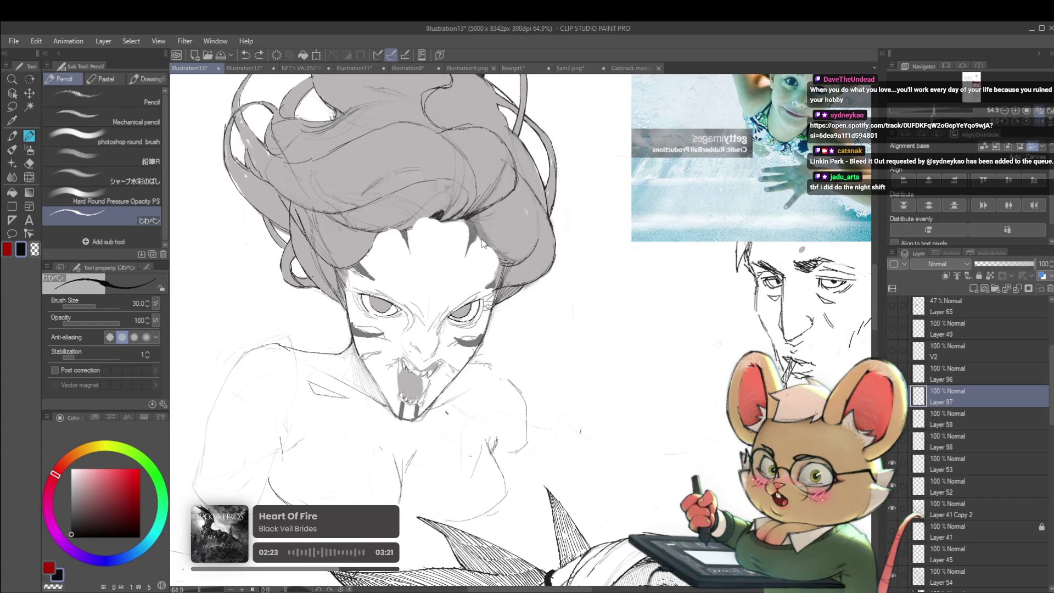
key(bracketleft)
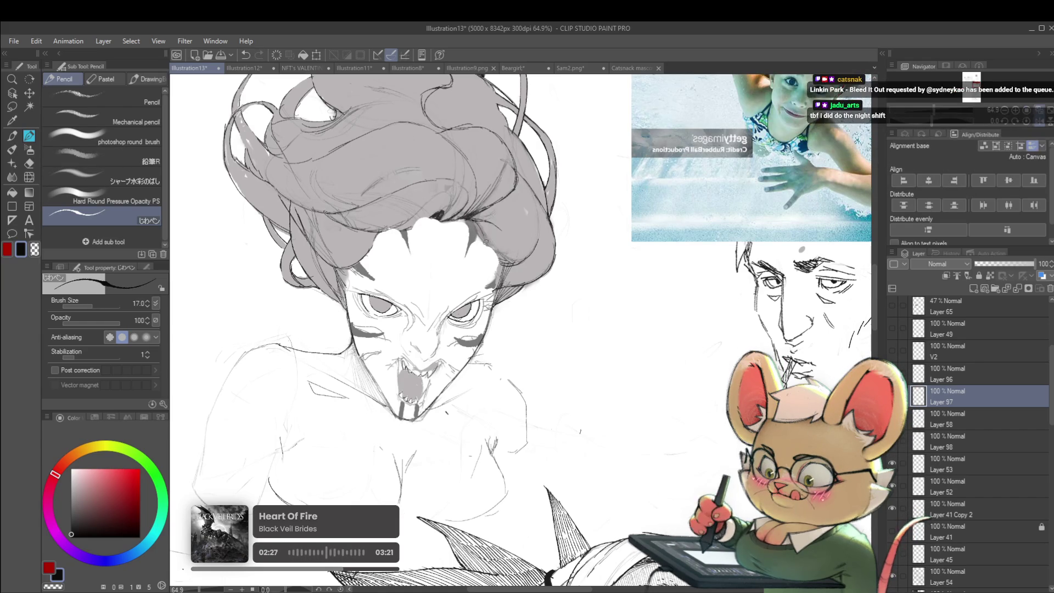
key(ctrl+z)
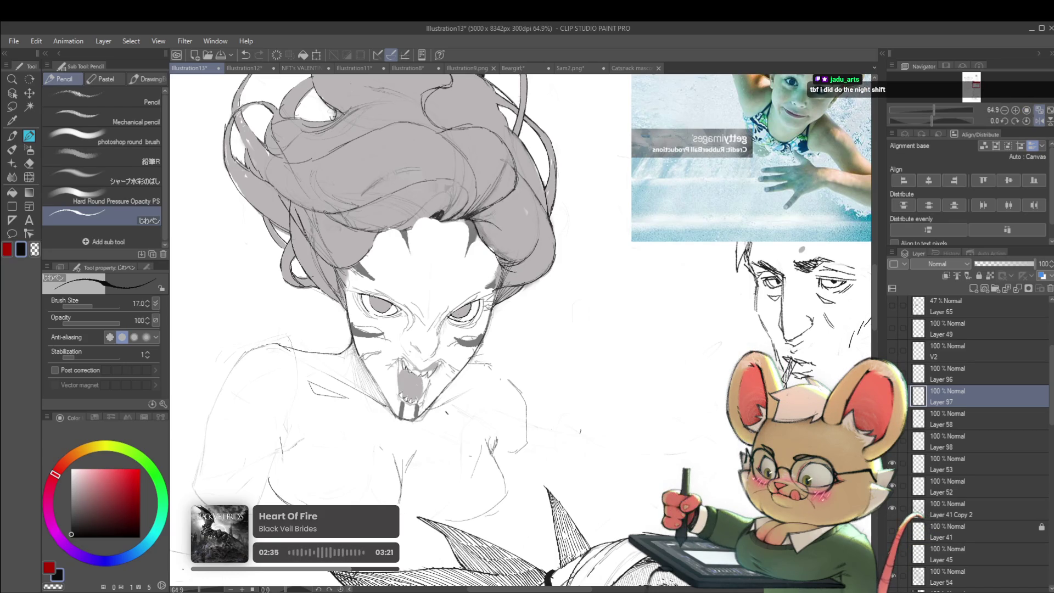
scroll(526, 263, down, 5)
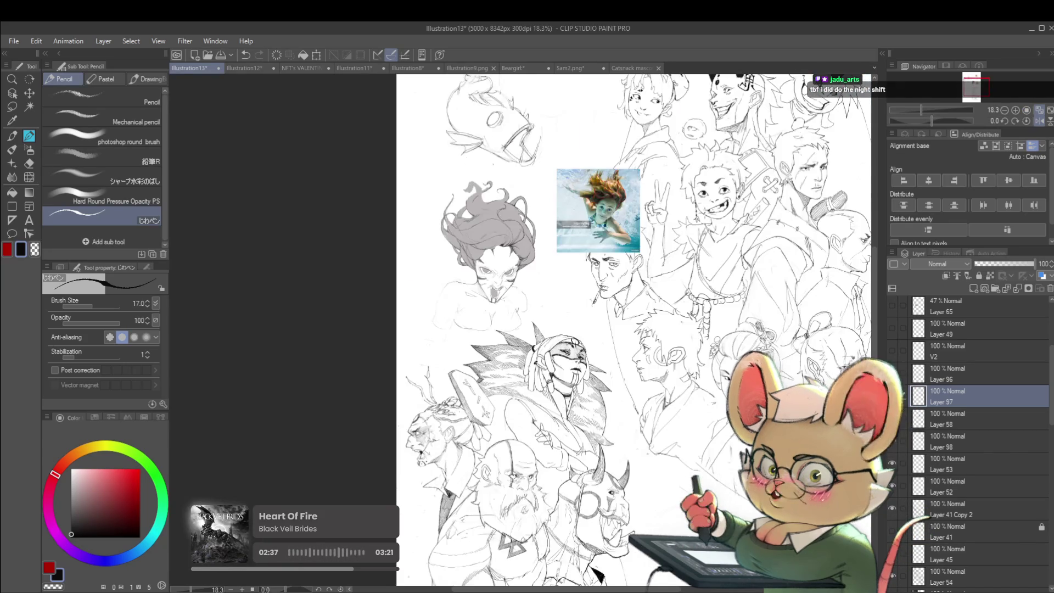
click(1039, 121)
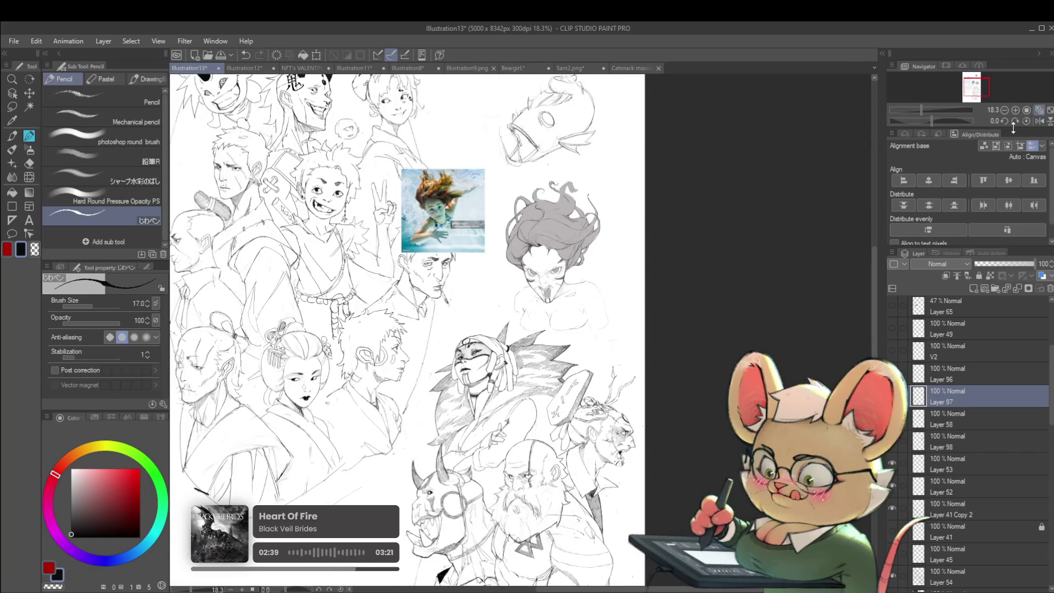
Fit the whole sketch sheet in view and mirror it horizontally for comparison.
scroll(530, 216, up, 4)
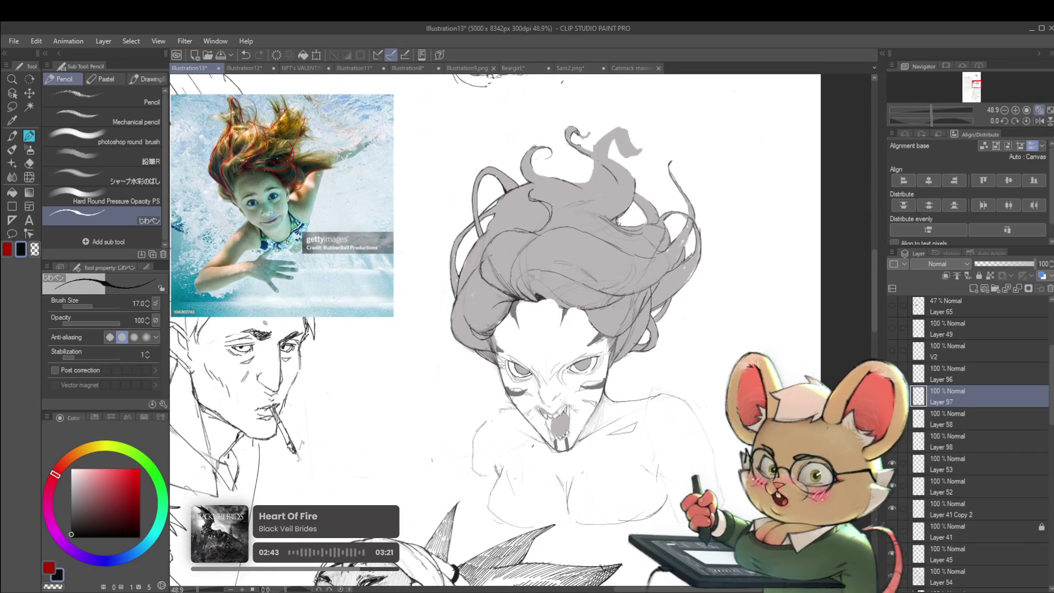
scroll(558, 209, down, 3)
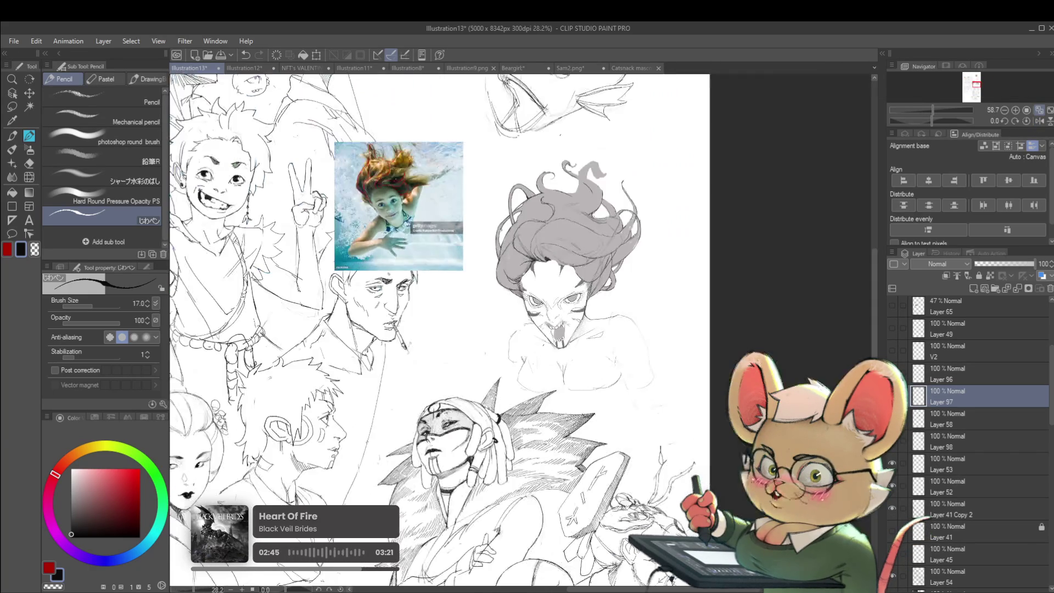
drag(627, 307, 611, 258)
scroll(497, 184, up, 3)
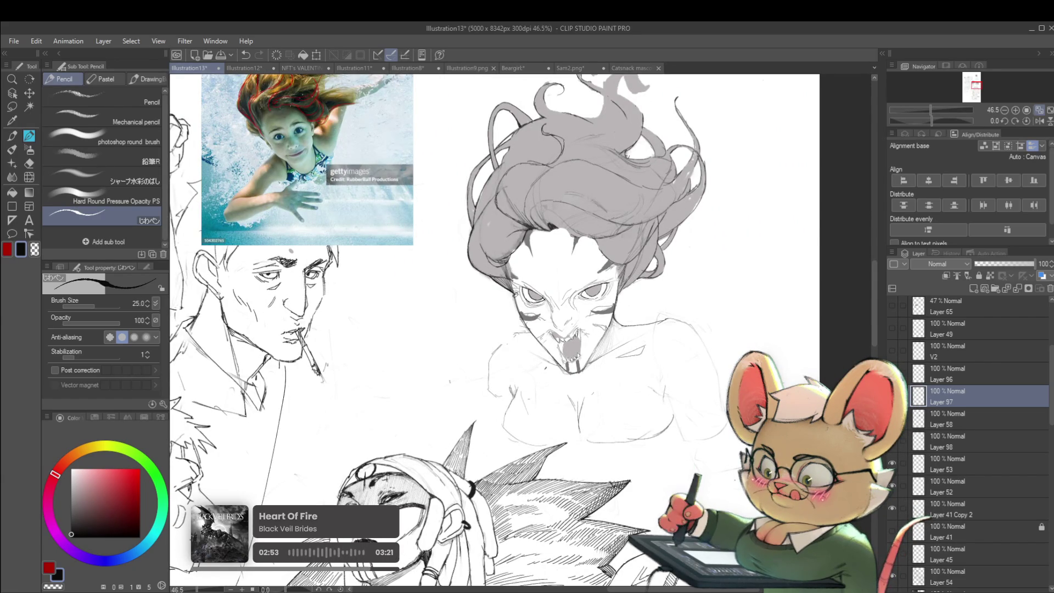
key(ctrl+0)
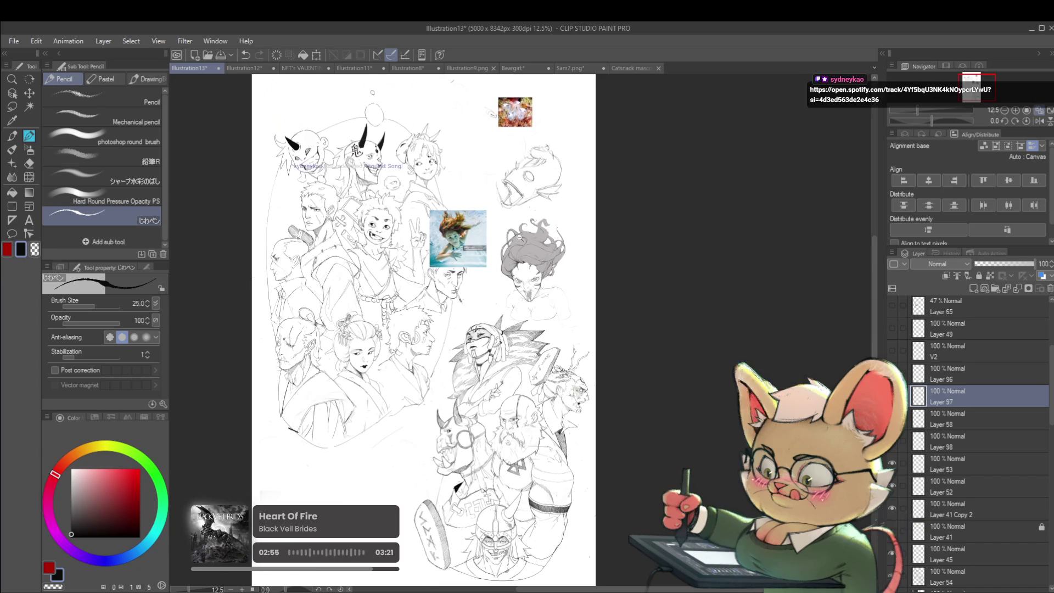
scroll(511, 275, up, 5)
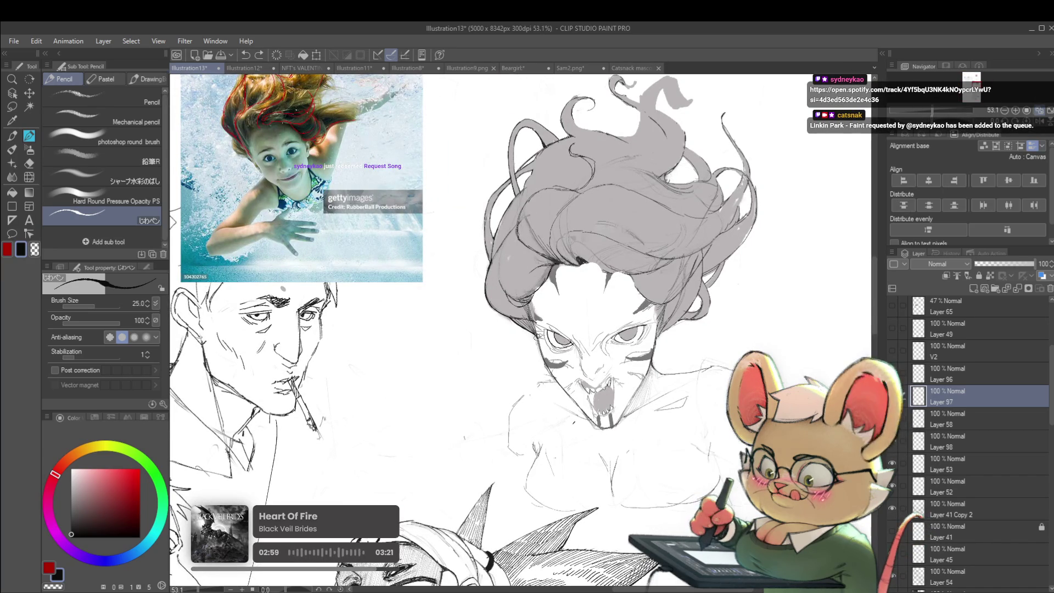
key(ctrl+0)
scroll(593, 285, up, 5)
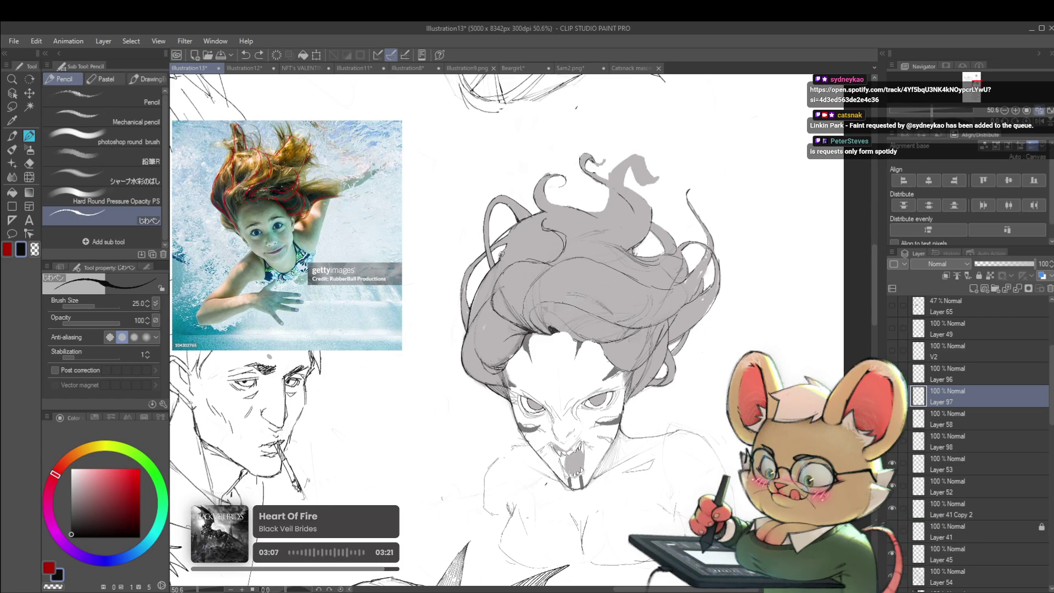
scroll(523, 249, down, 5)
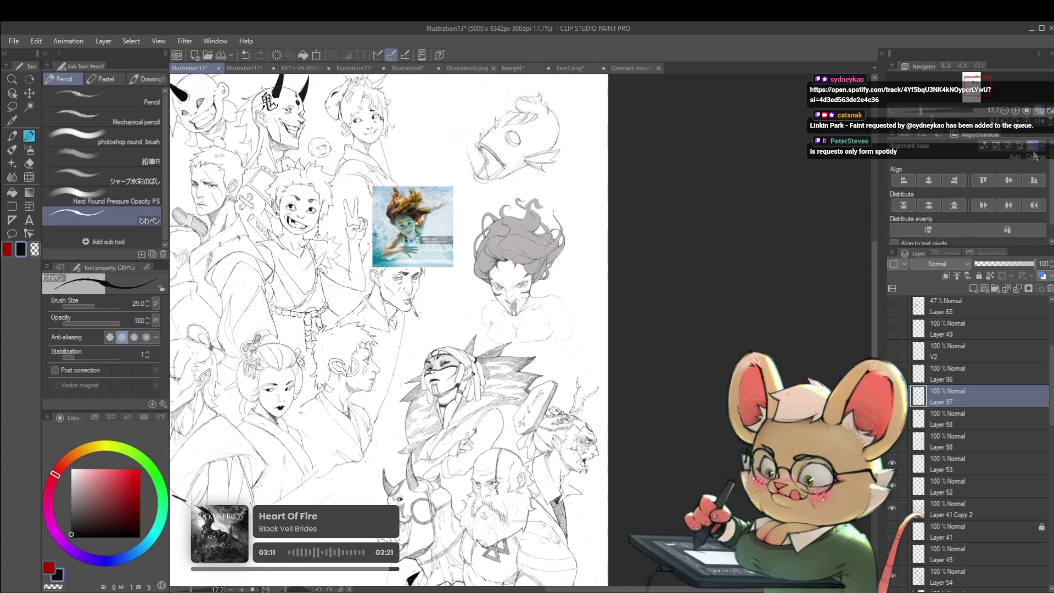
key(h)
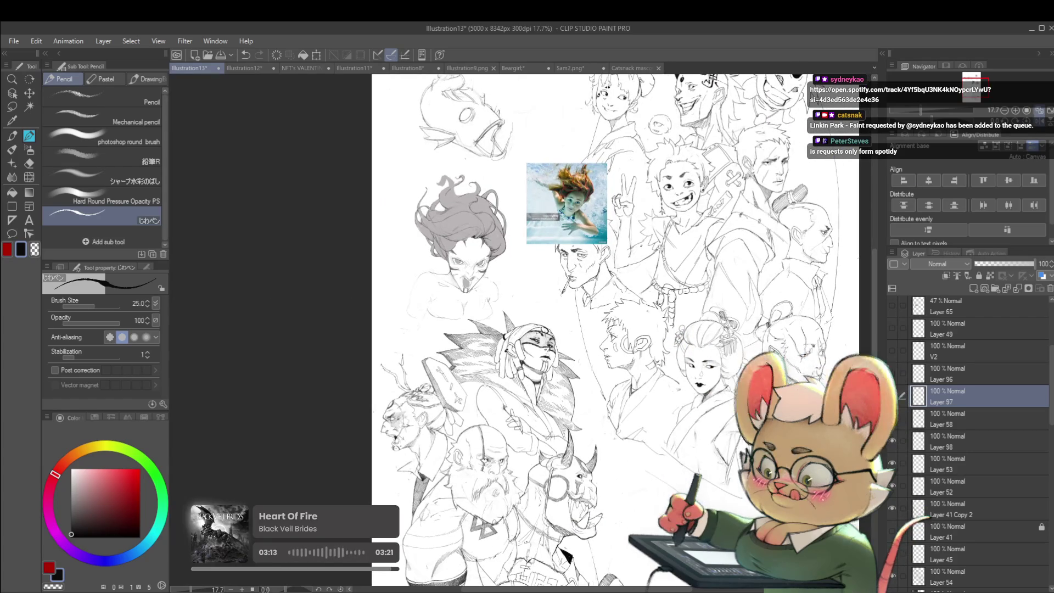
Add a dark stroke inside the hair and an outline down its right edge.
drag(615, 329, 630, 292)
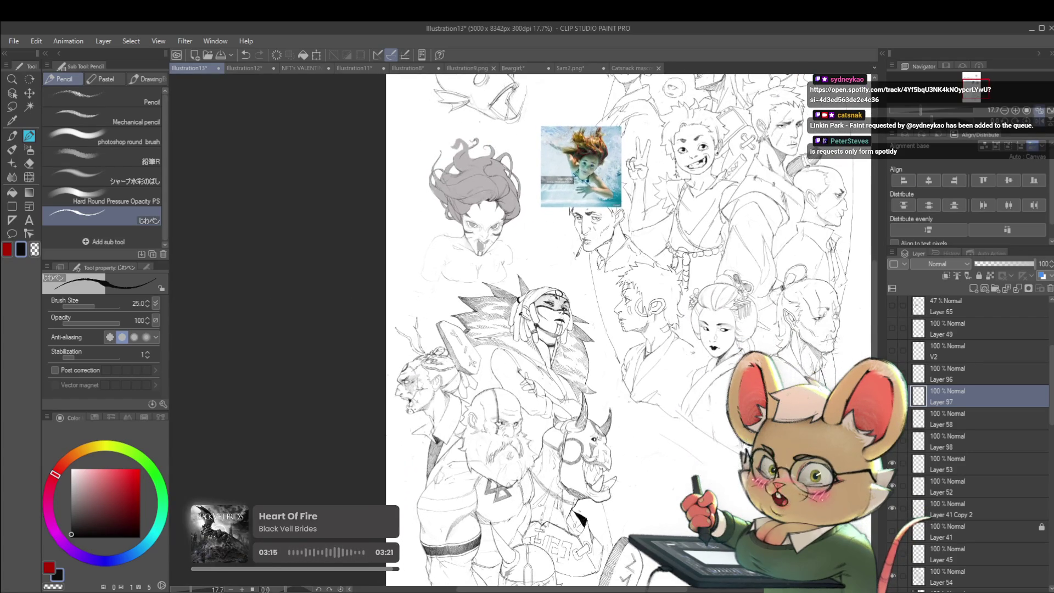
scroll(475, 164, up, 5)
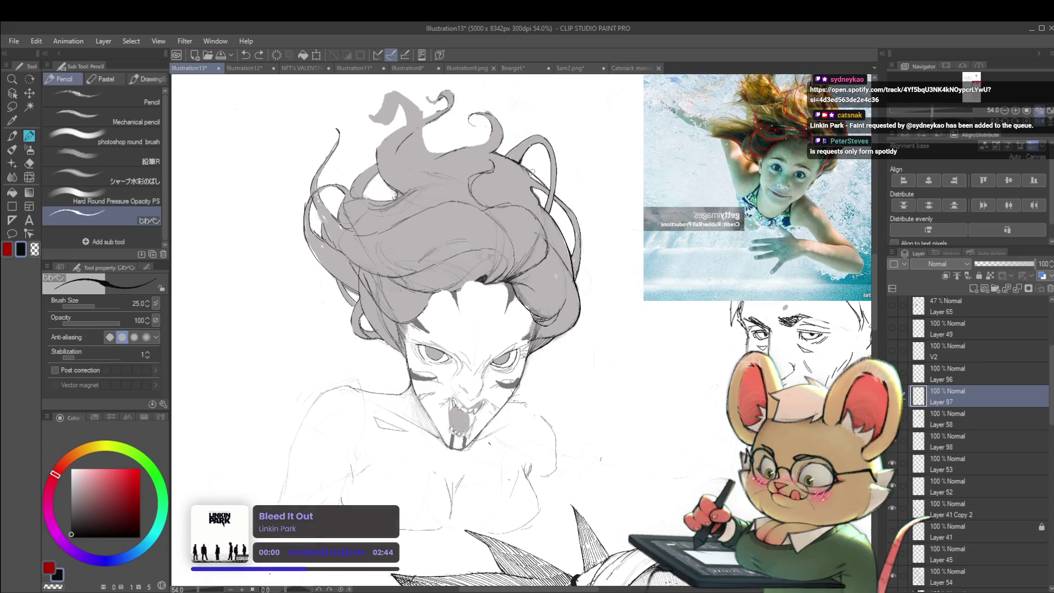
drag(533, 154, 539, 161)
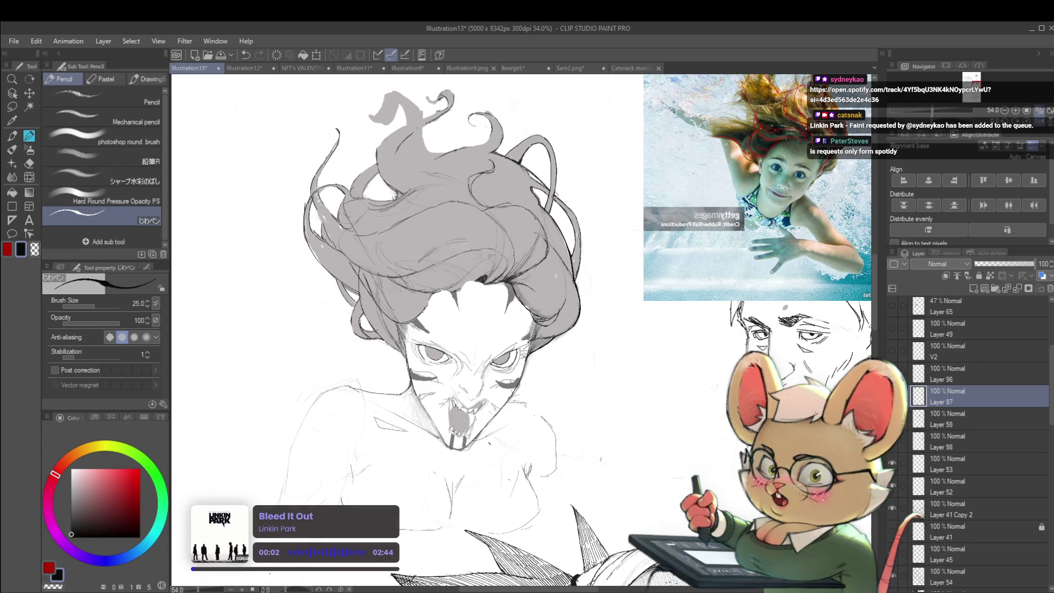
mouse_move(561, 197)
mouse_down()
mouse_move(585, 220)
mouse_move(582, 252)
mouse_up()
Zoom out and mirror the canvas view horizontally to review the hair.
scroll(584, 223, down, 5)
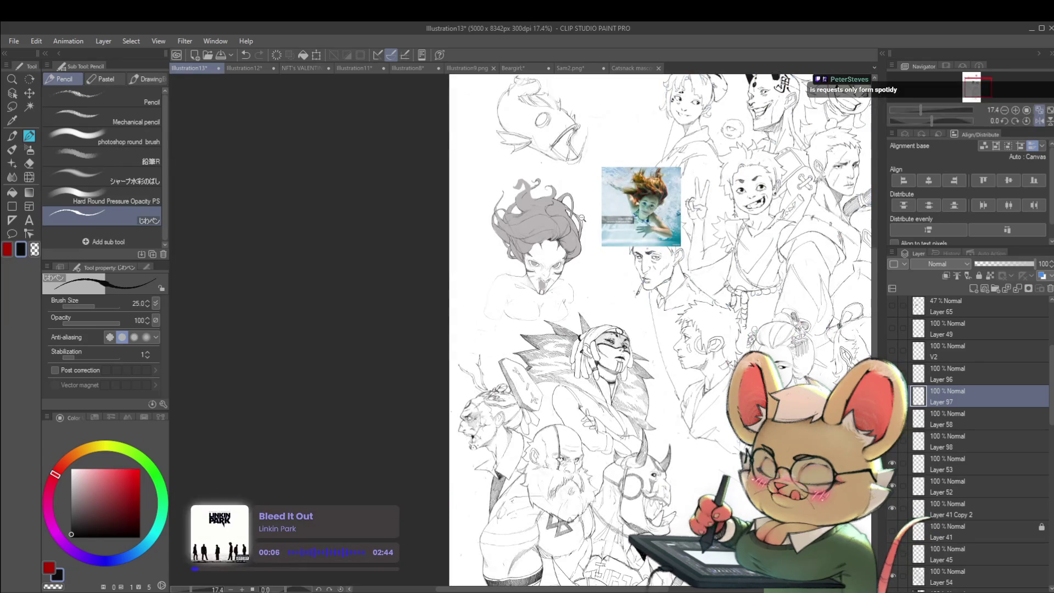
scroll(582, 218, up, 5)
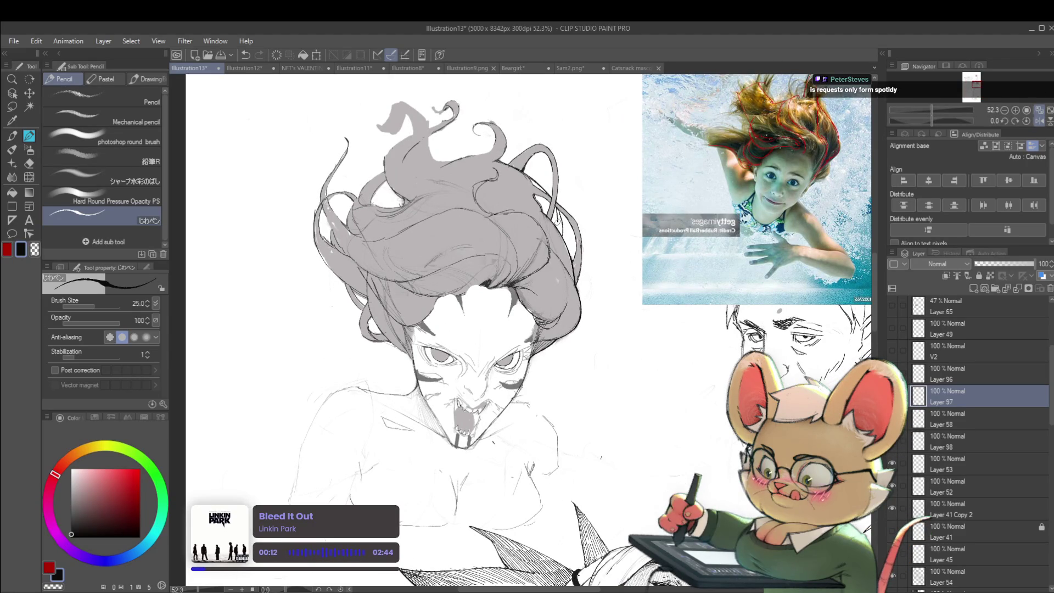
scroll(583, 217, down, 4)
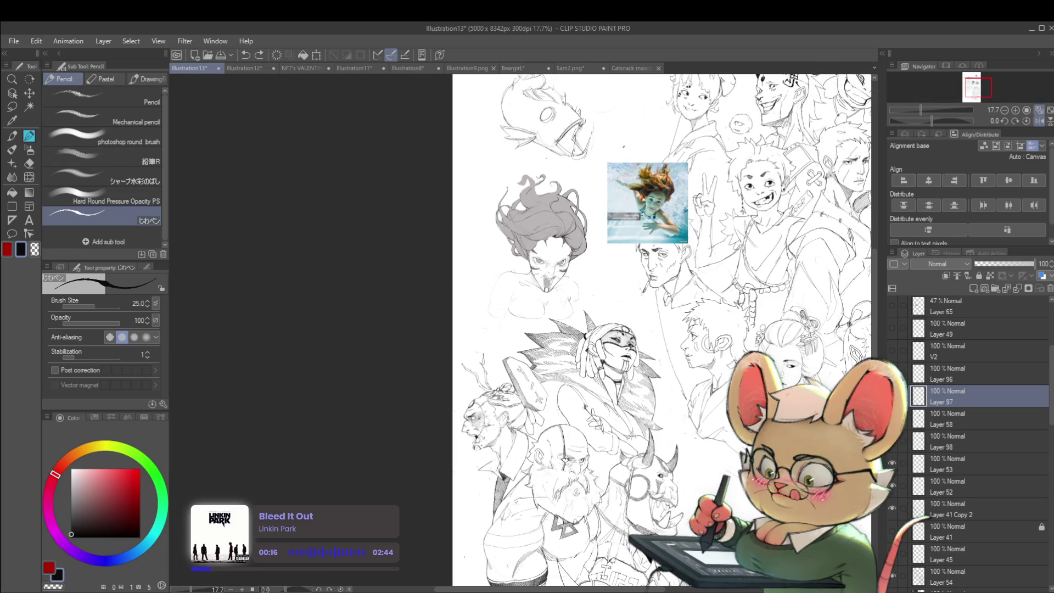
scroll(586, 211, up, 4)
scroll(555, 208, up, 3)
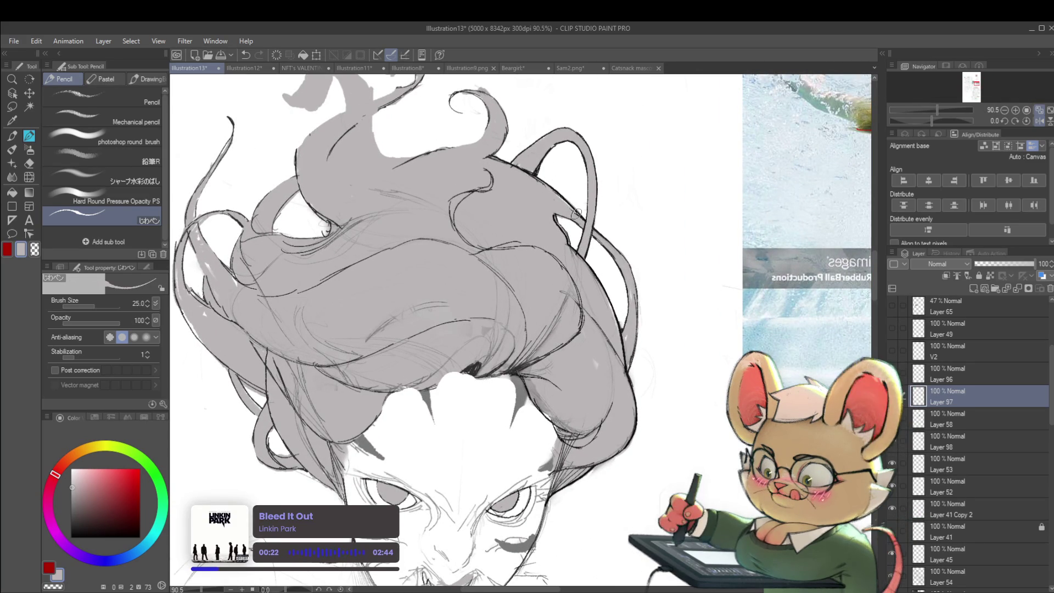
scroll(572, 206, down, 5)
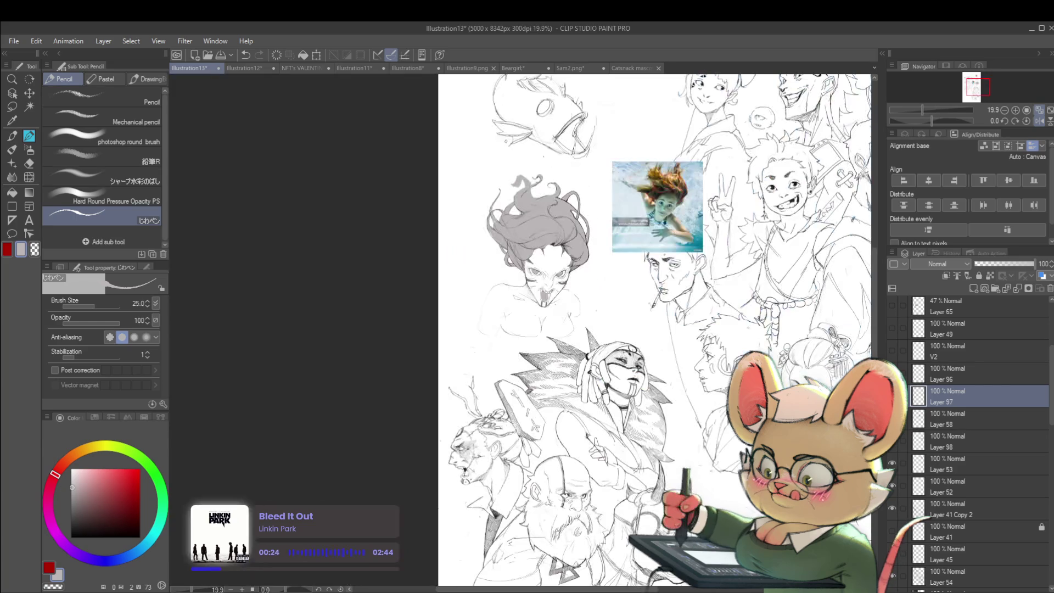
click(1039, 121)
scroll(653, 214, down, 2)
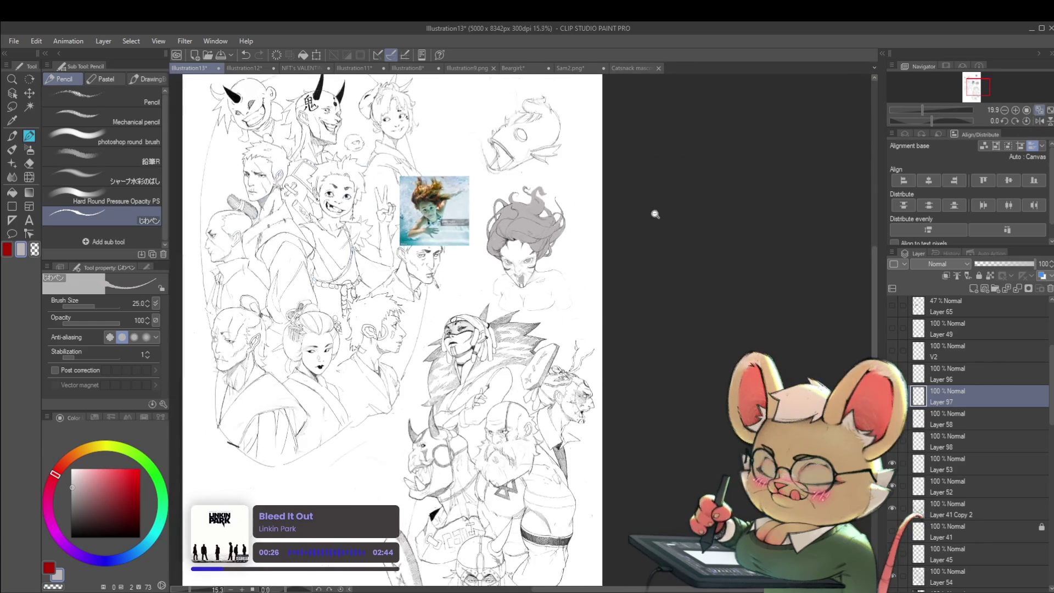
scroll(570, 210, up, 3)
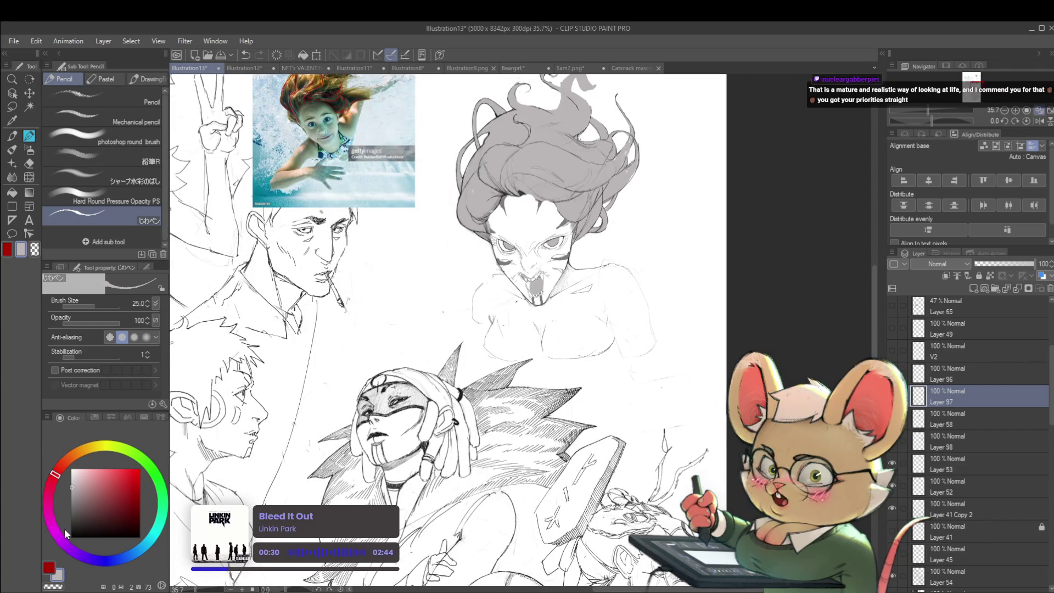
Center the woman sketch, set the brush back to 20, and pick a dark drawing colour.
drag(513, 361, 555, 313)
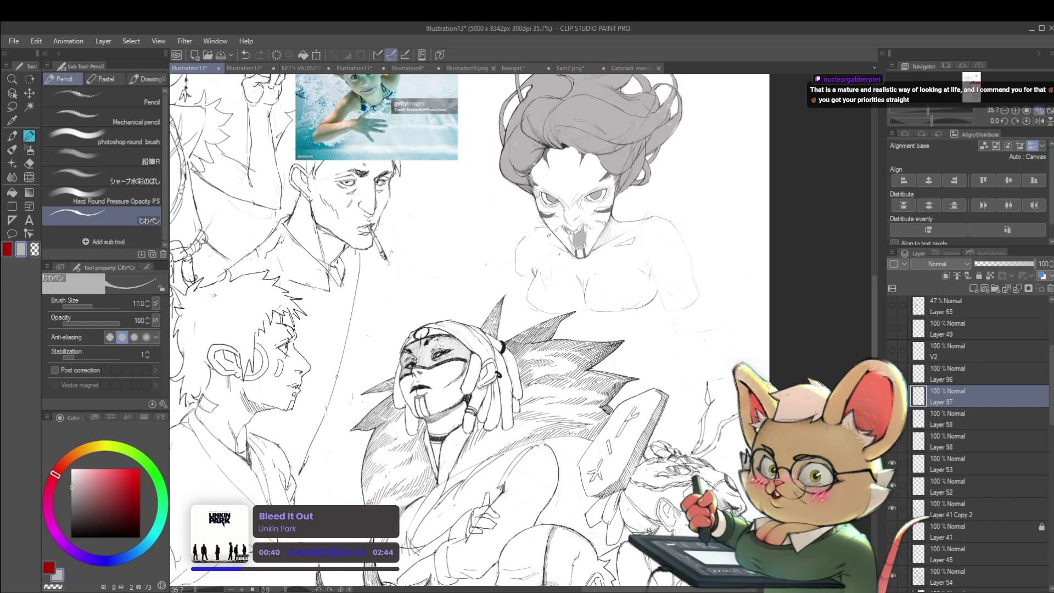
key(bracketleft)
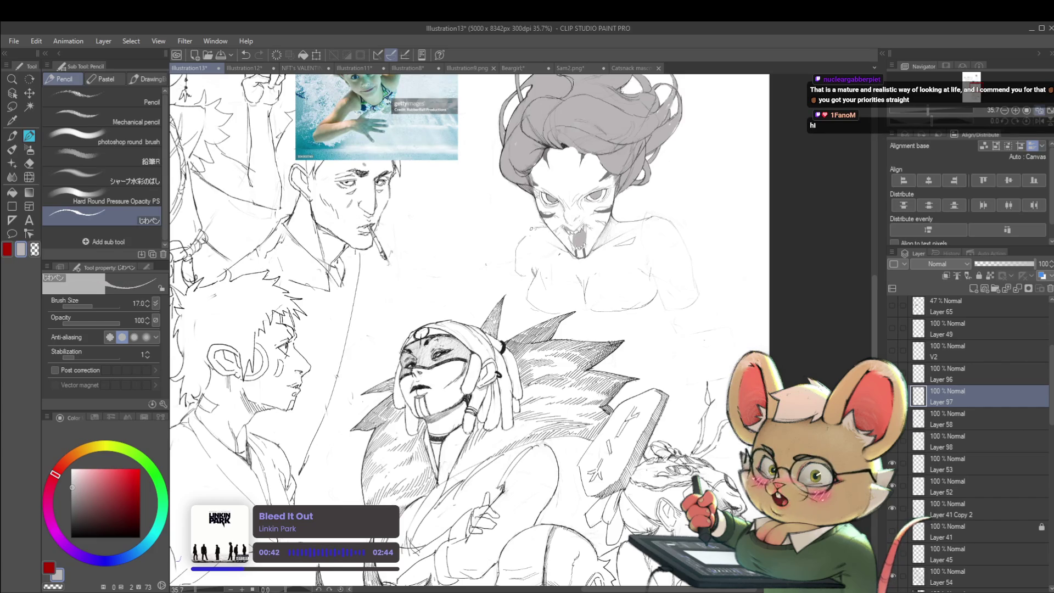
key(bracketright)
click(70, 528)
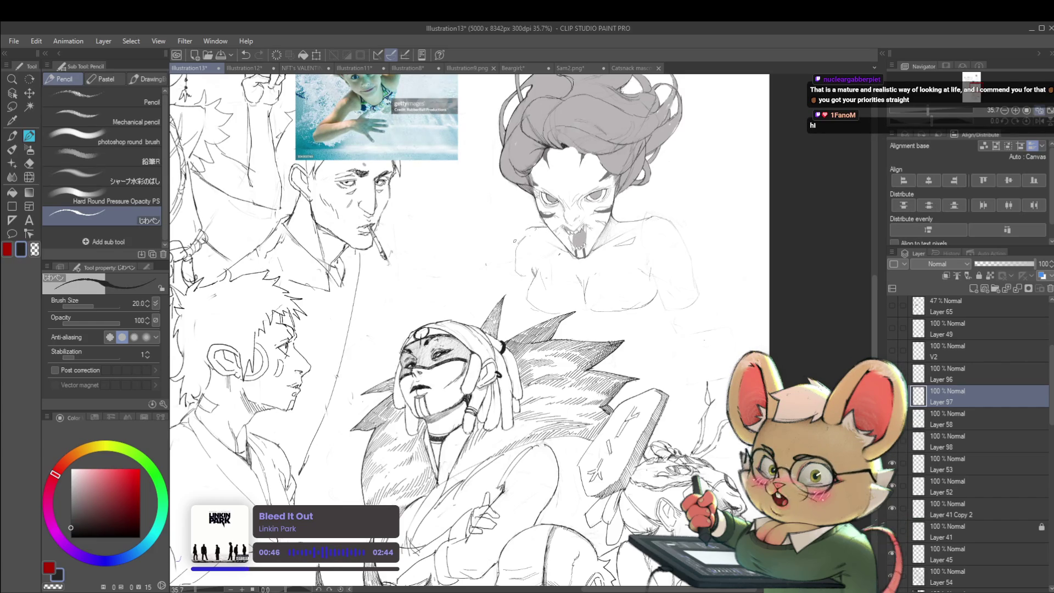
Zoom in and out on the fanged woman's face to review it, dropping the pencil to 17.
scroll(510, 263, down, 3)
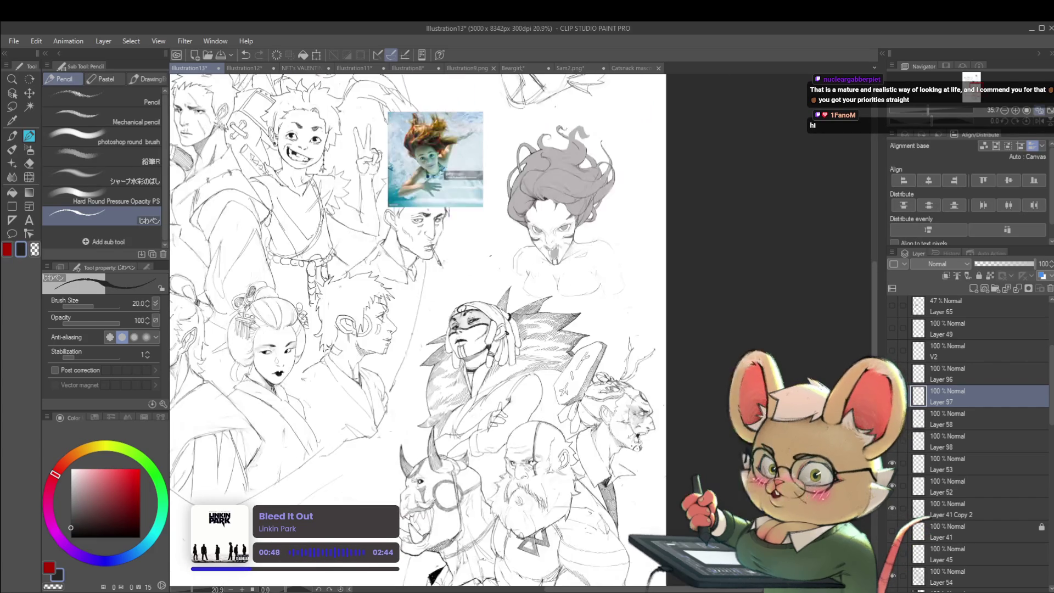
scroll(522, 258, up, 3)
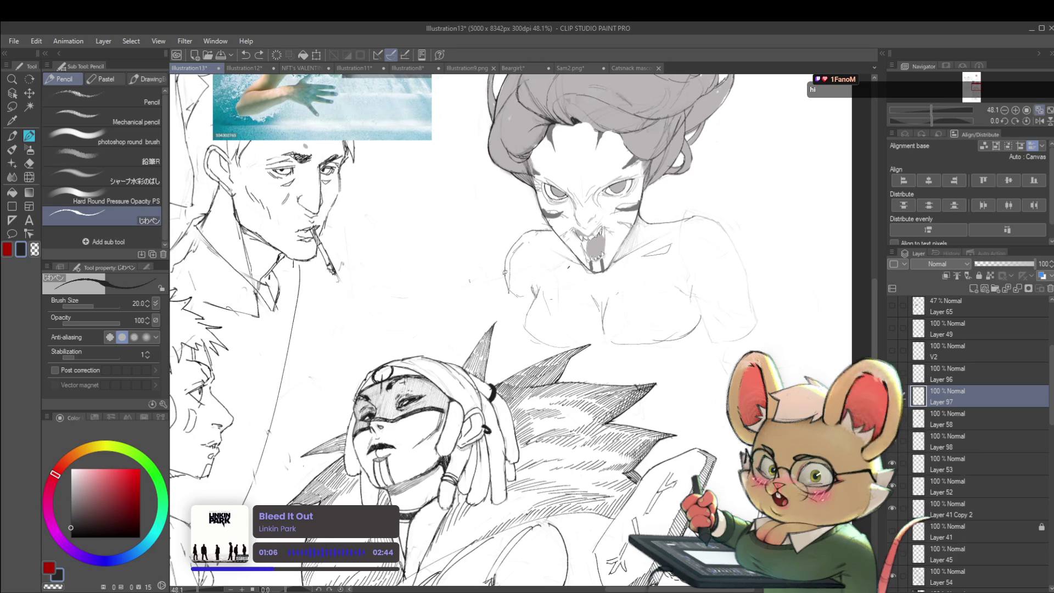
drag(529, 270, 489, 229)
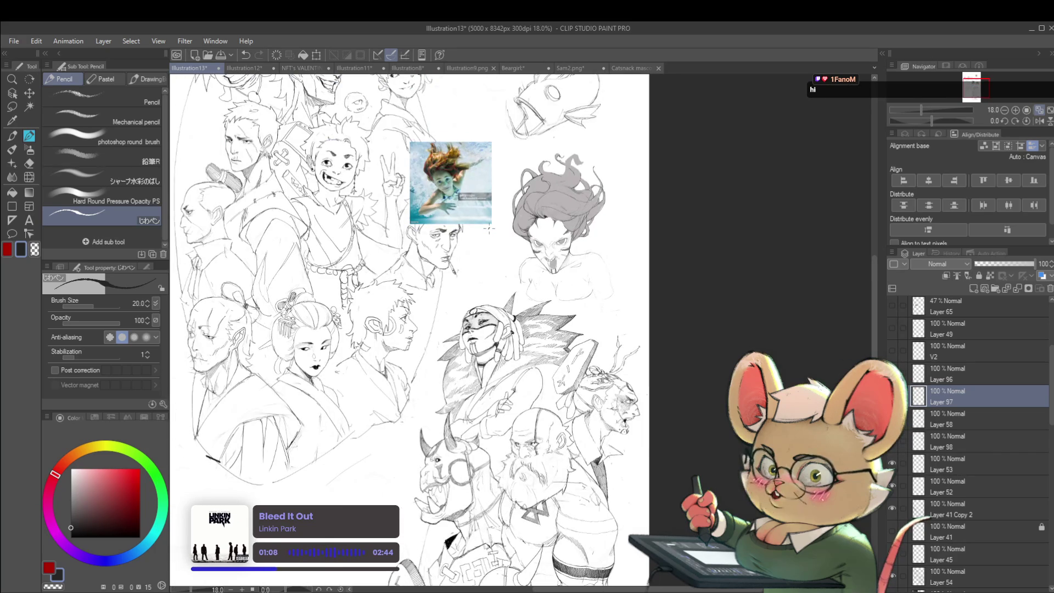
drag(530, 268, 571, 269)
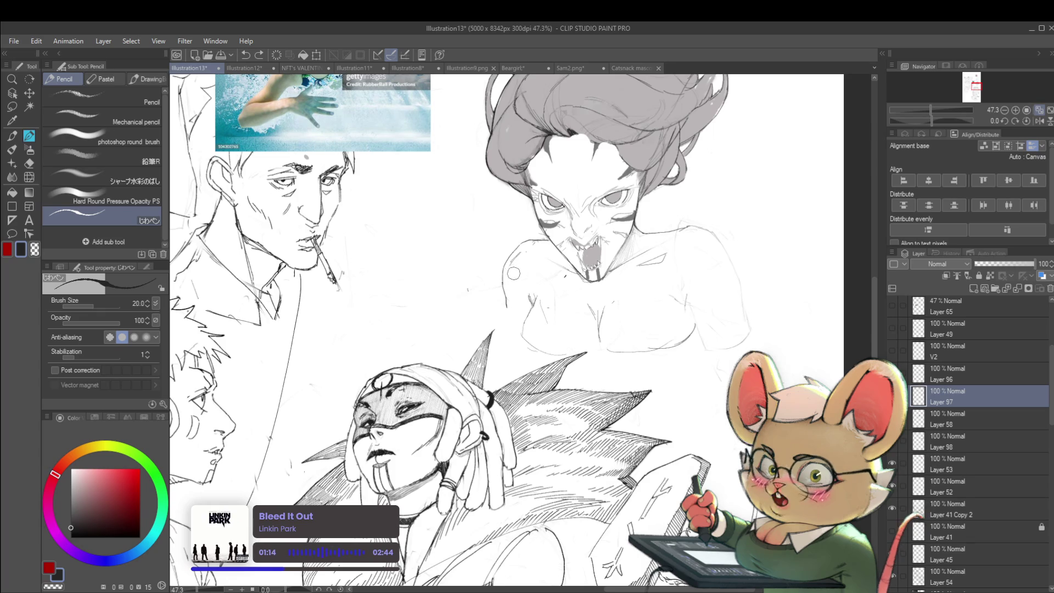
mouse_move(537, 251)
mouse_down()
mouse_move(511, 252)
mouse_move(508, 221)
mouse_up()
drag(455, 267, 483, 267)
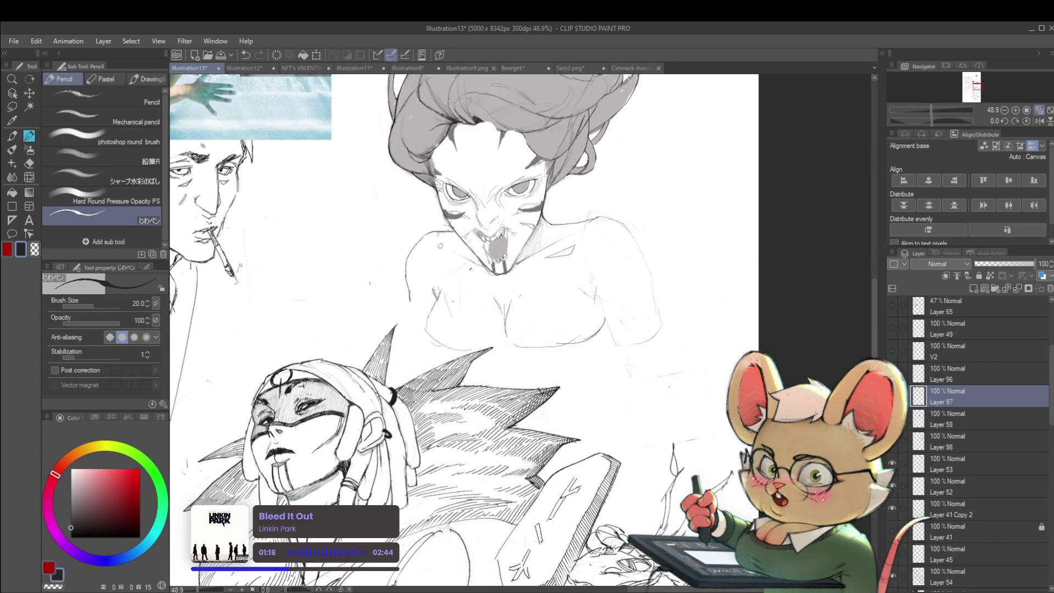
key(bracketleft)
drag(483, 267, 461, 267)
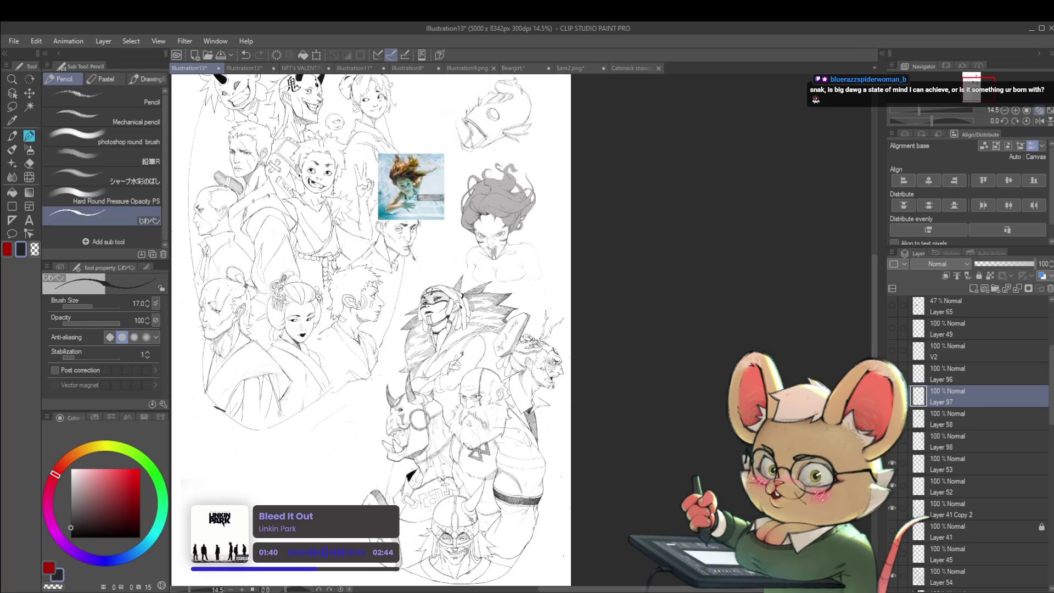
Mirror the canvas view and raise the pencil size back to 20.
scroll(495, 241, up, 5)
scroll(496, 241, up, 3)
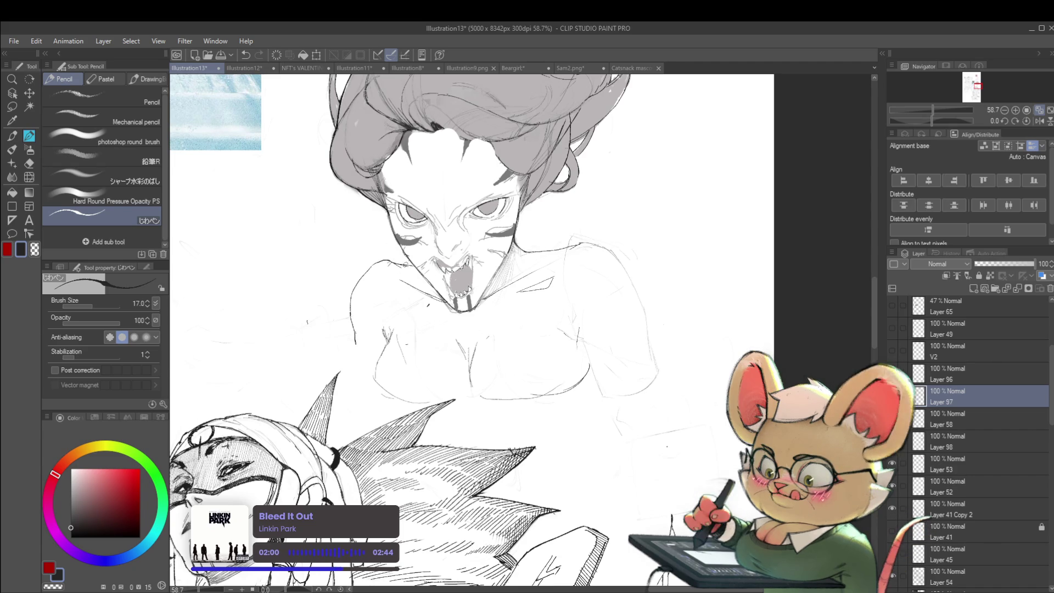
scroll(433, 227, down, 5)
drag(570, 351, 553, 328)
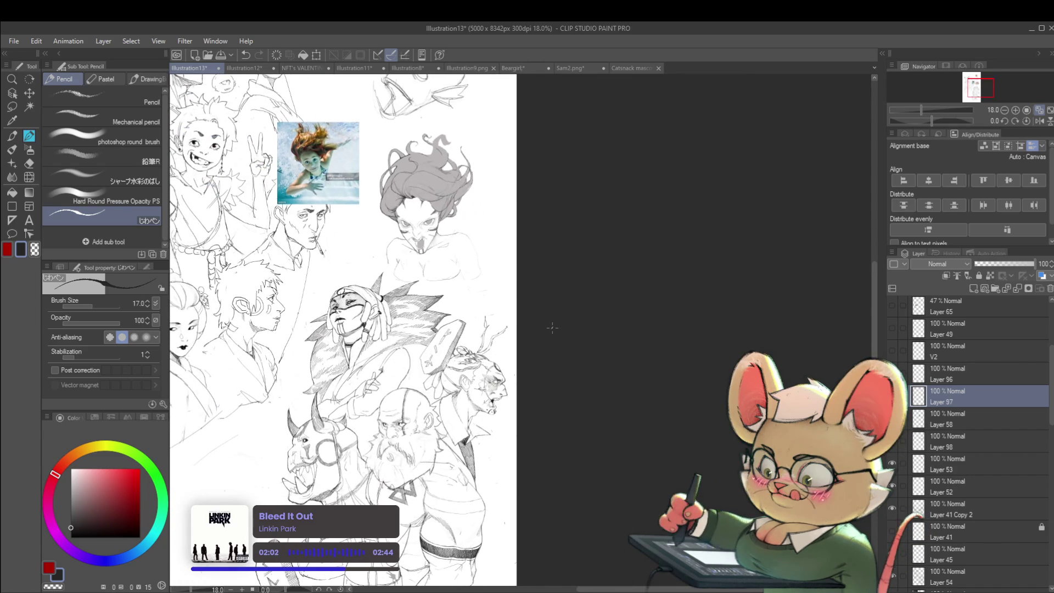
click(1040, 121)
scroll(663, 516, right, 2)
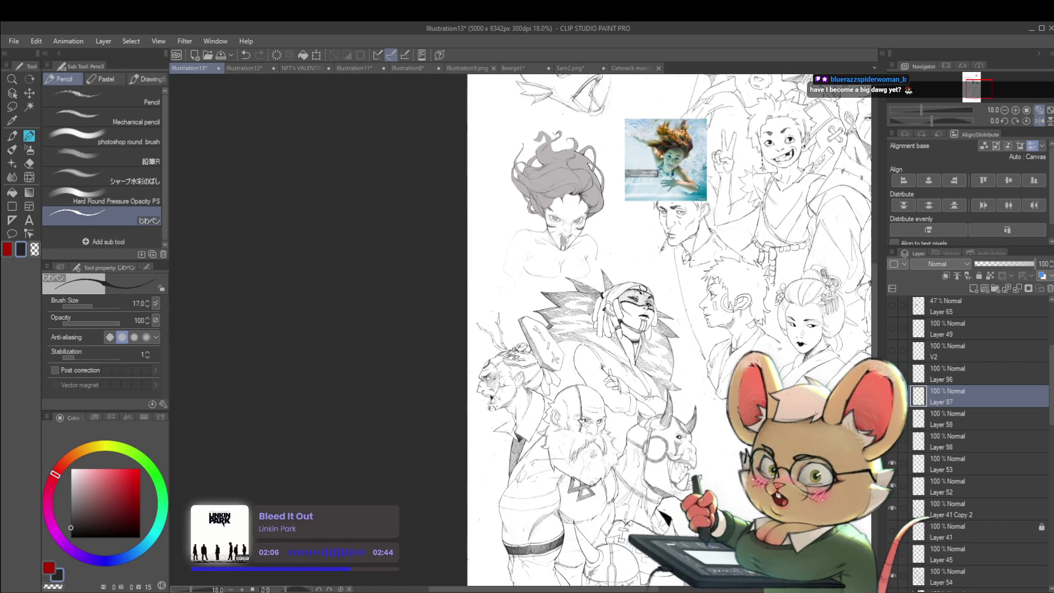
scroll(522, 267, up, 3)
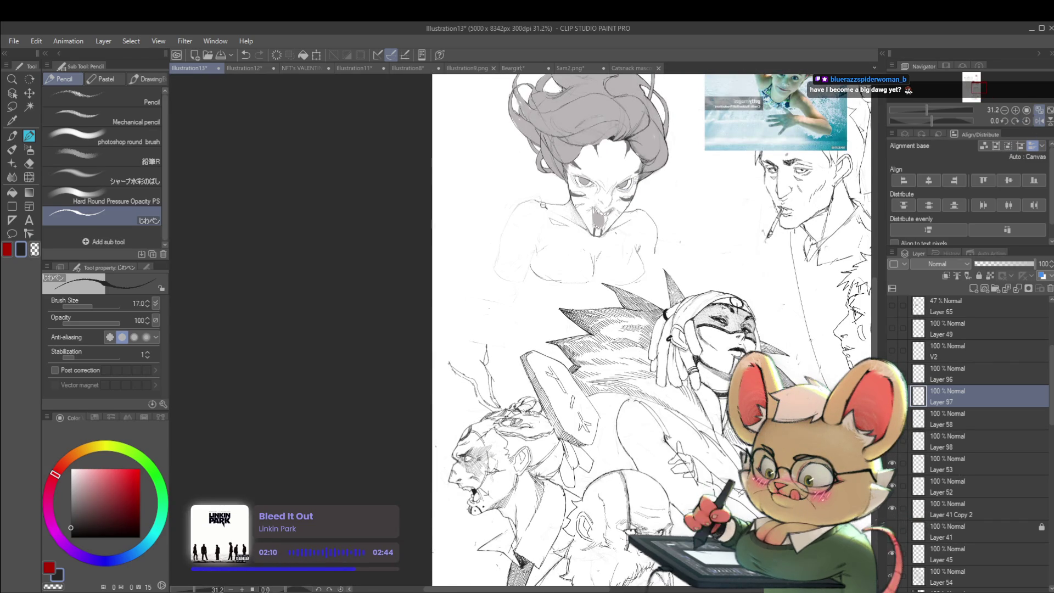
scroll(543, 205, up, 3)
key(bracketright)
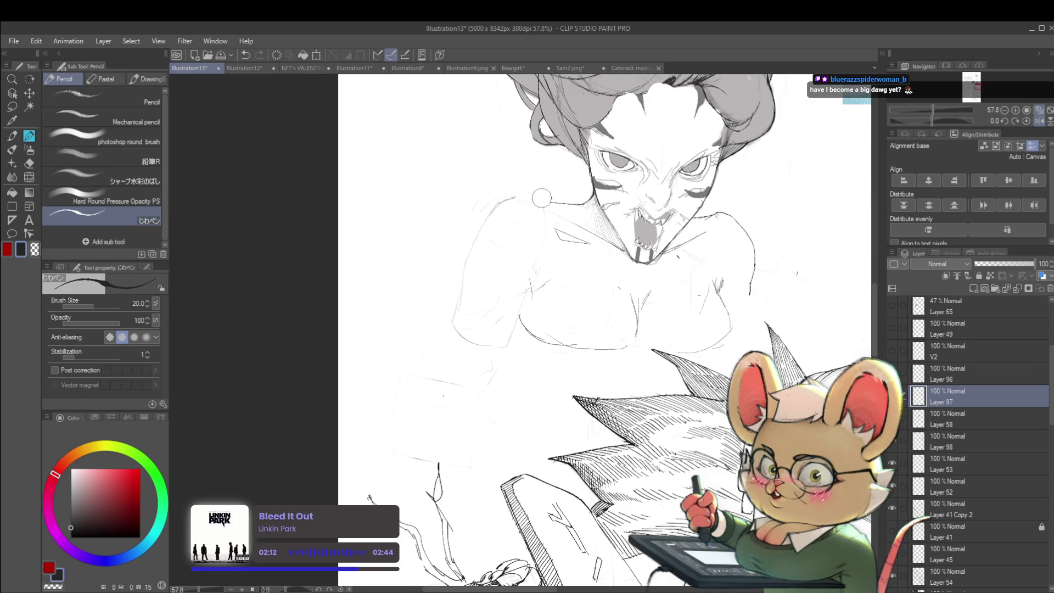
Add a short pencil mark near the chin and a stroke under the left eye.
drag(541, 208, 454, 187)
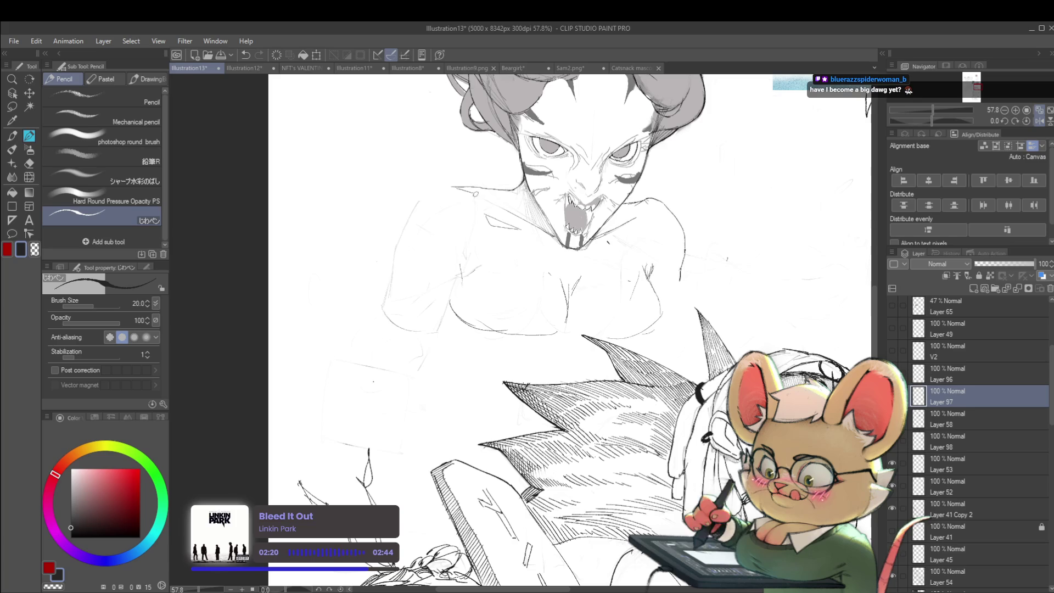
scroll(510, 211, down, 5)
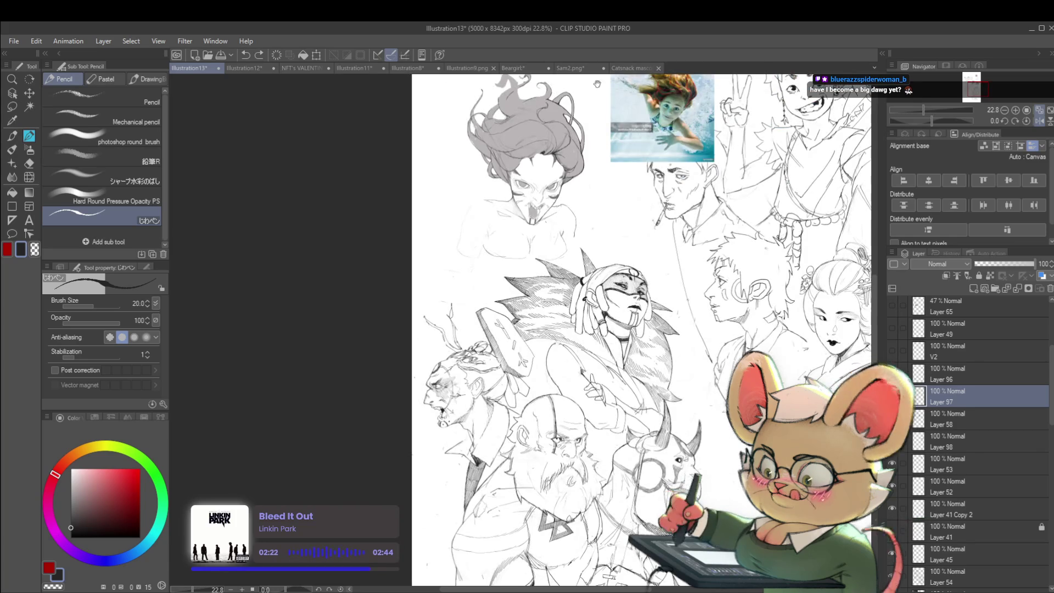
scroll(649, 218, up, 3)
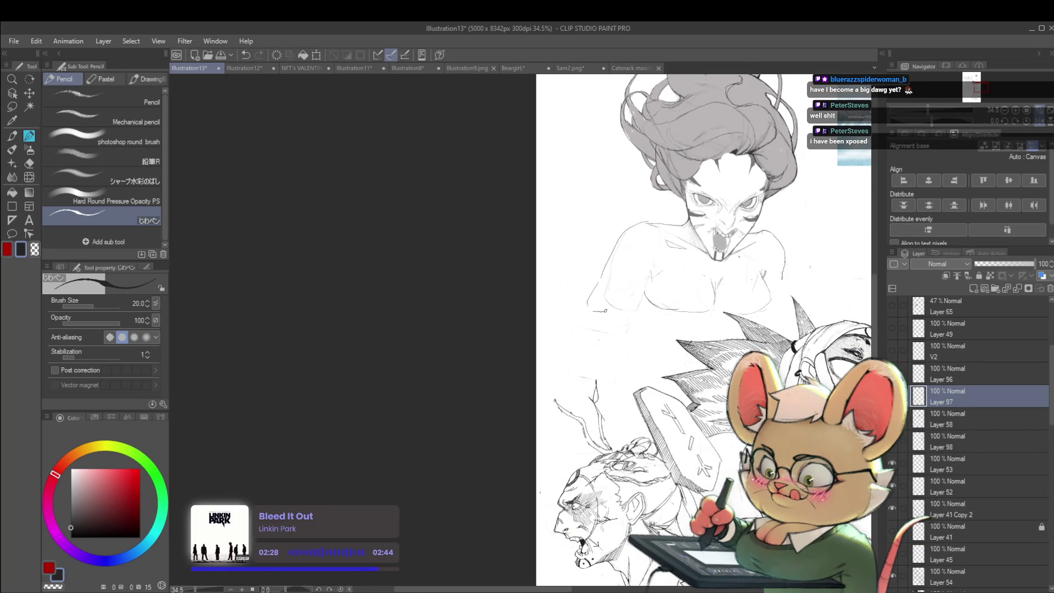
scroll(638, 287, down, 2)
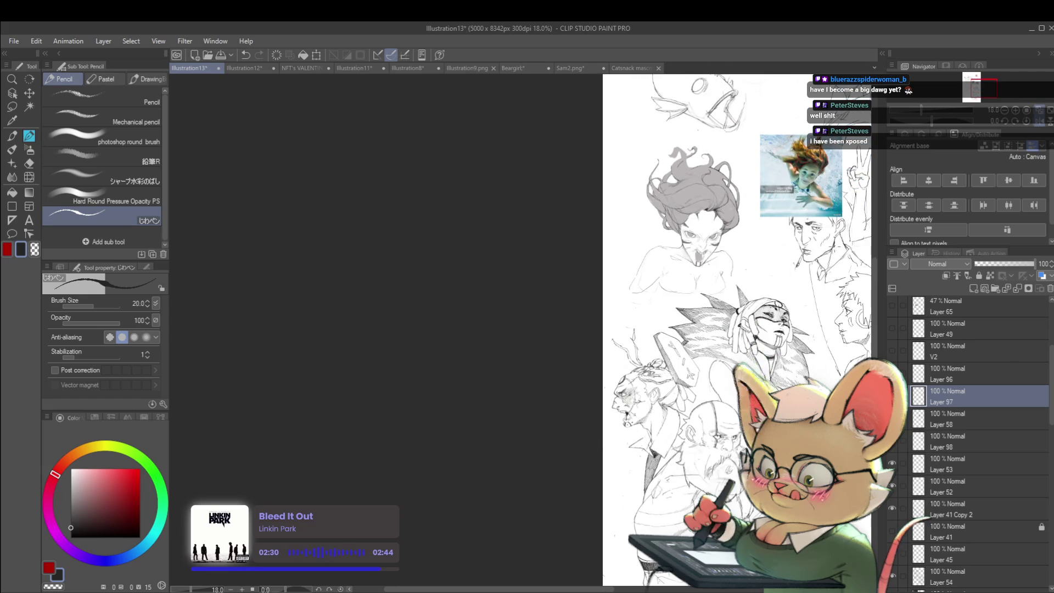
scroll(706, 301, down, 2)
drag(706, 301, 623, 313)
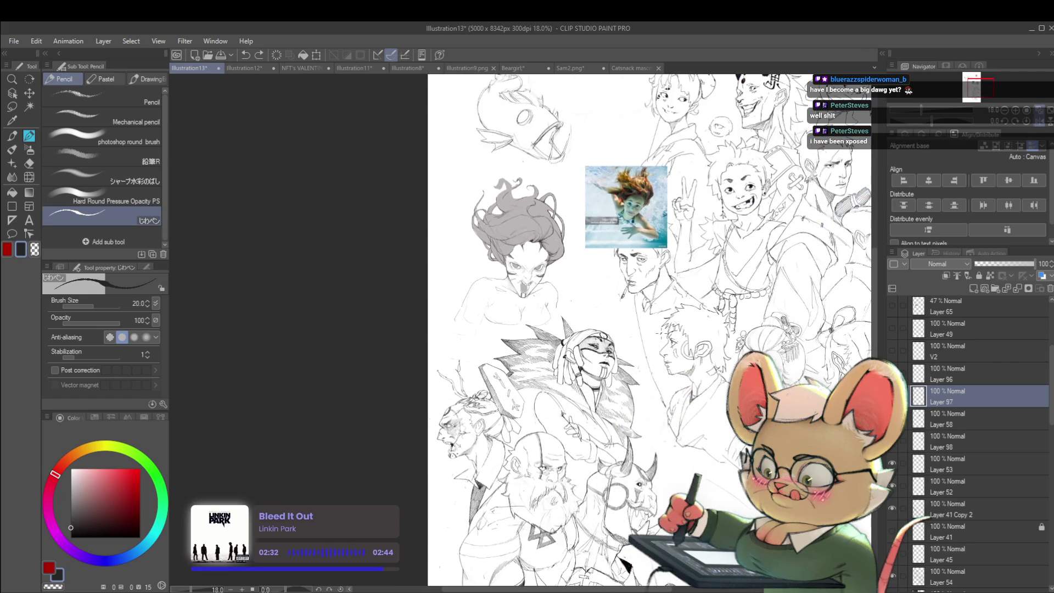
scroll(504, 309, up, 2)
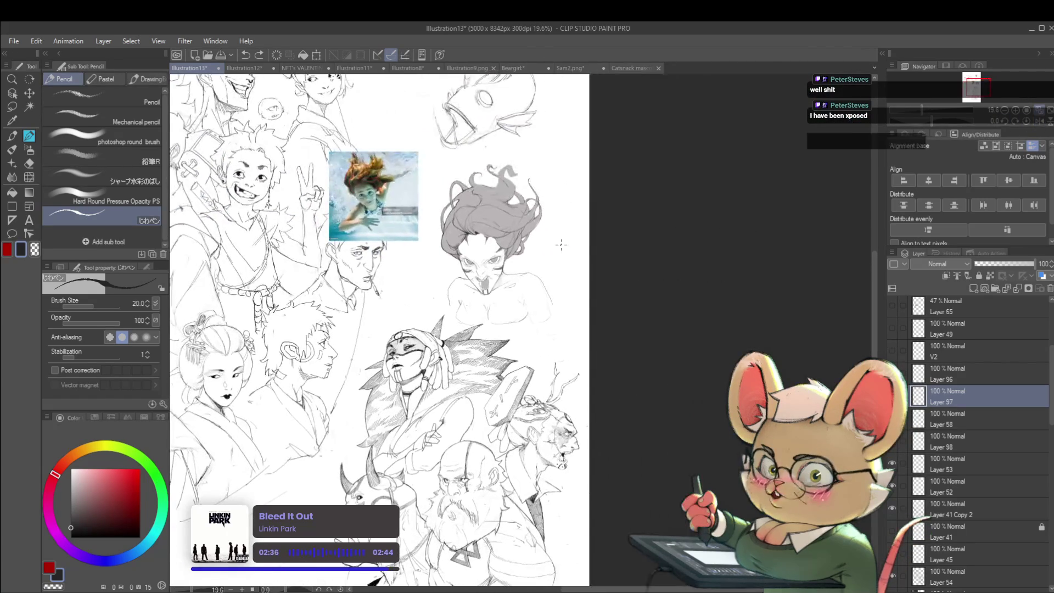
scroll(551, 204, up, 3)
drag(485, 308, 505, 274)
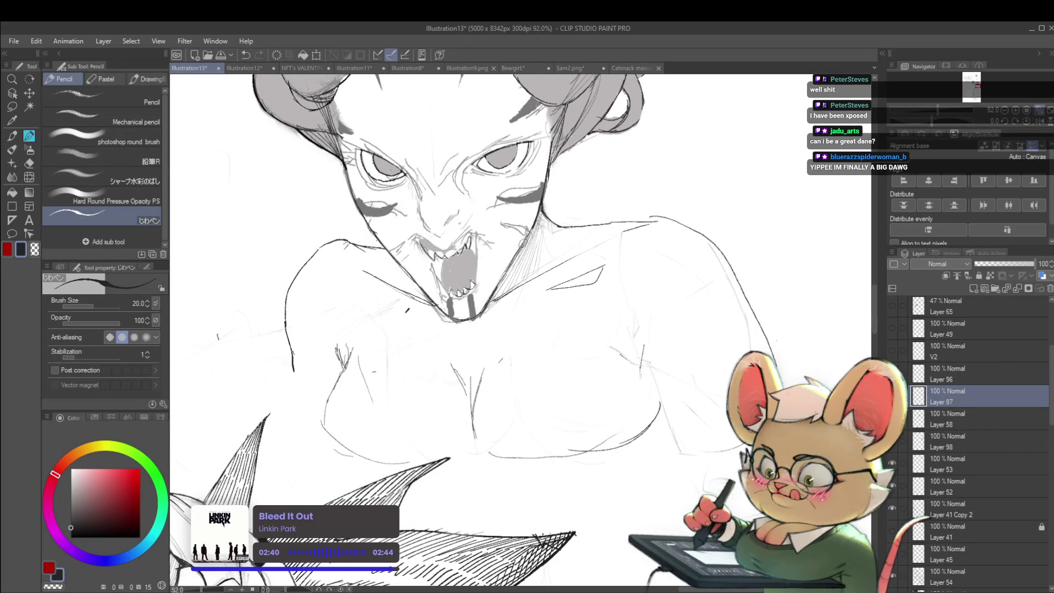
scroll(556, 177, down, 5)
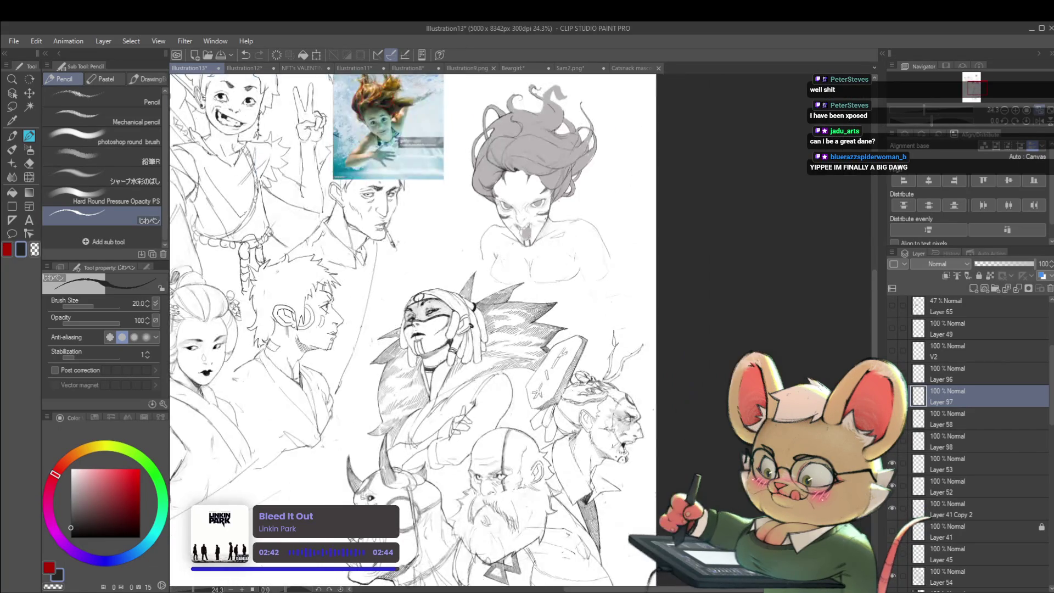
scroll(533, 222, up, 5)
drag(482, 220, 520, 223)
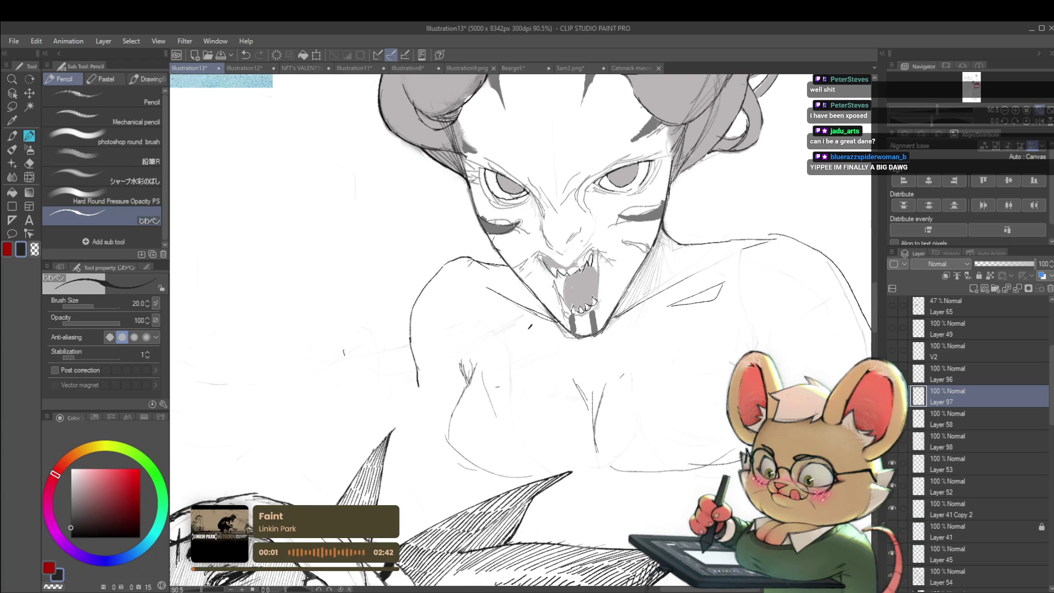
Mirror the view to check the face, reposition it, then flip back to normal.
scroll(516, 192, down, 6)
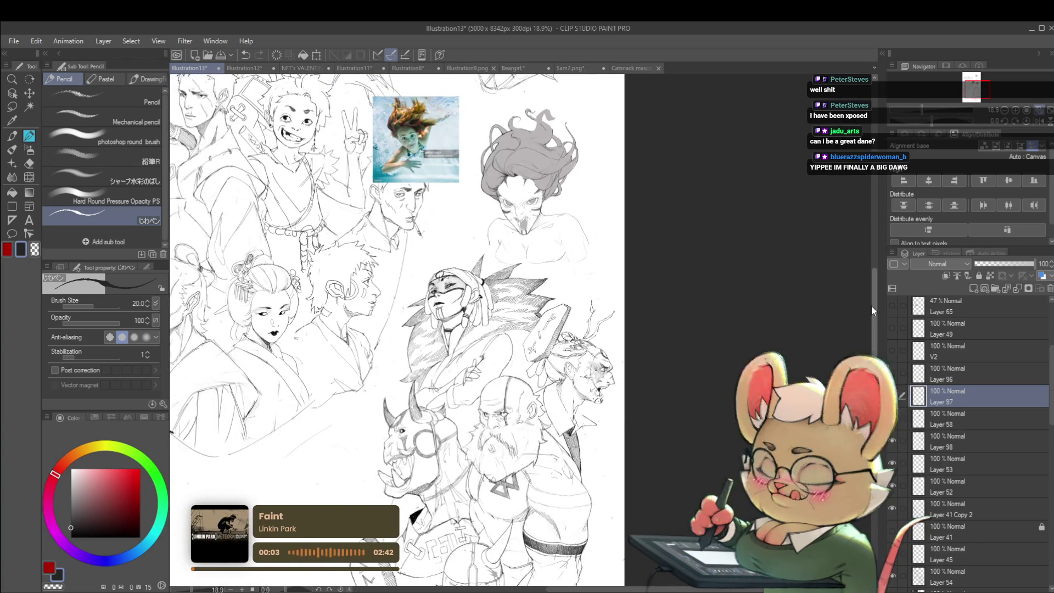
scroll(508, 196, up, 6)
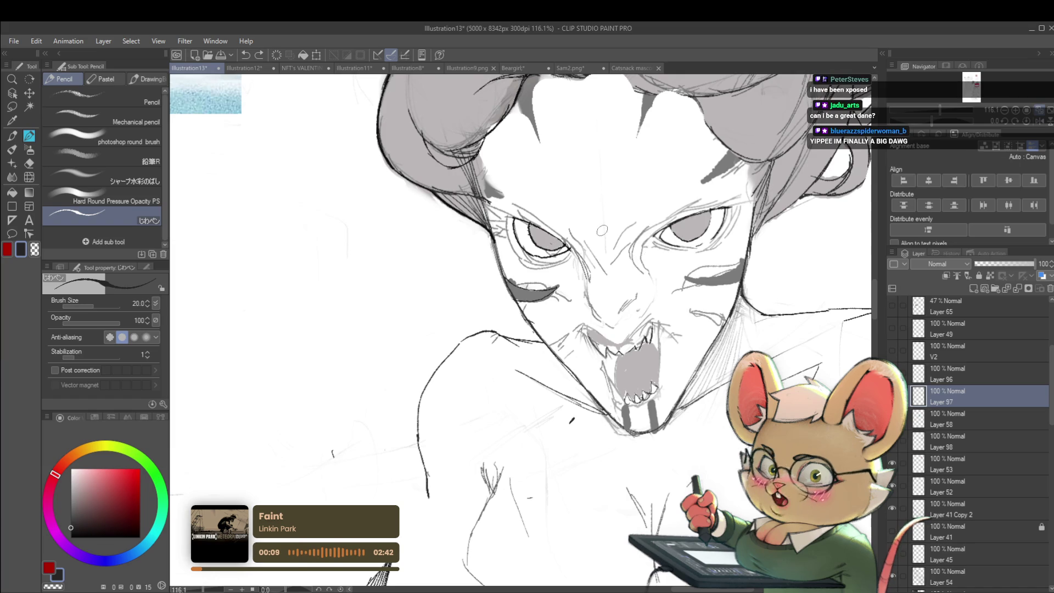
click(1040, 122)
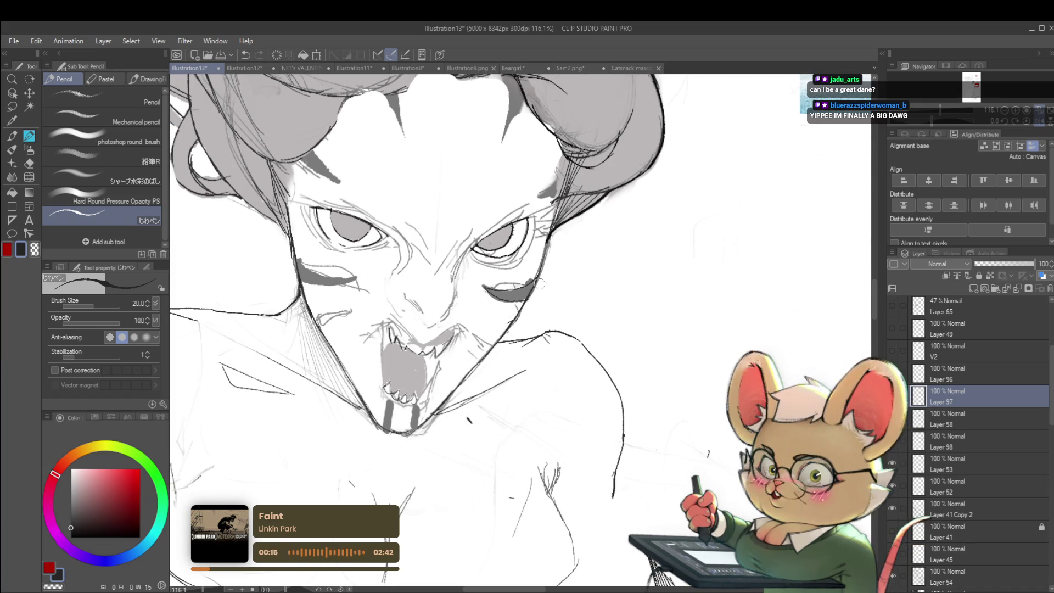
drag(477, 296, 453, 273)
scroll(454, 273, up, 4)
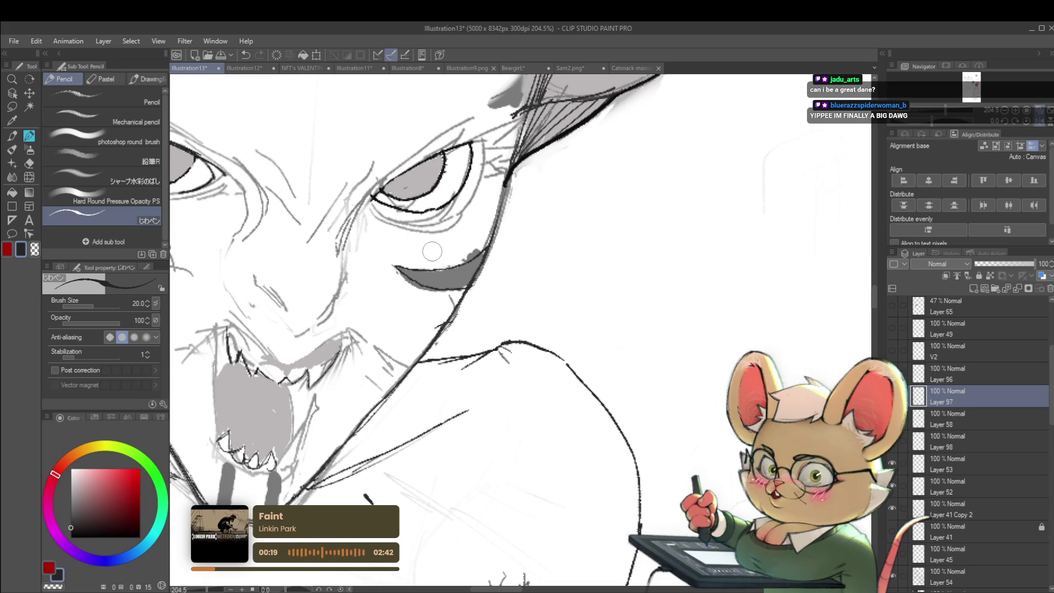
click(1039, 120)
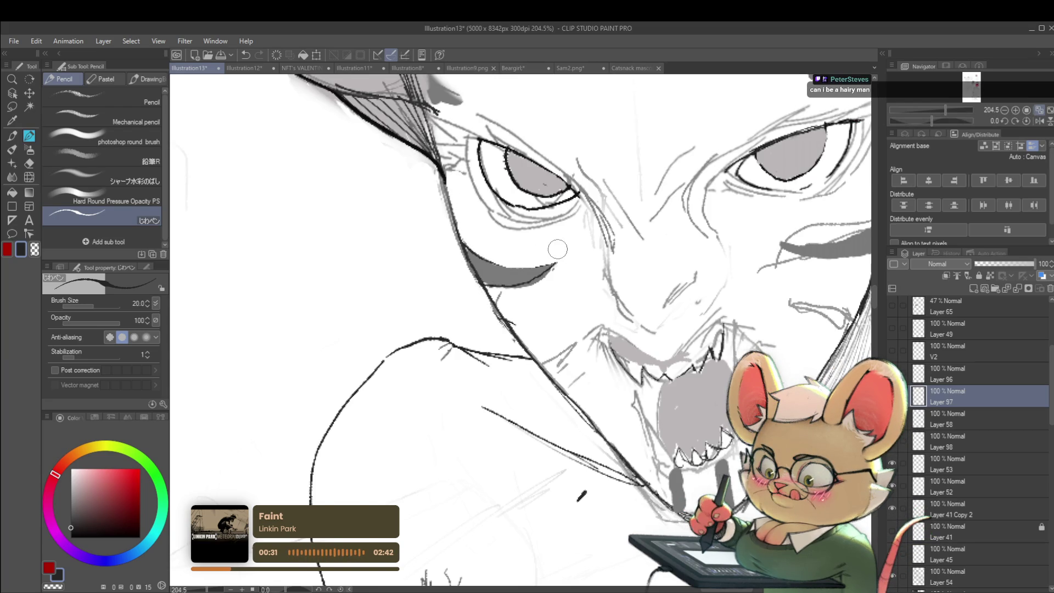
Zoom out over the whole mermaid sketch, pan across face and hair, and mirror the view.
key(ctrl+minus)
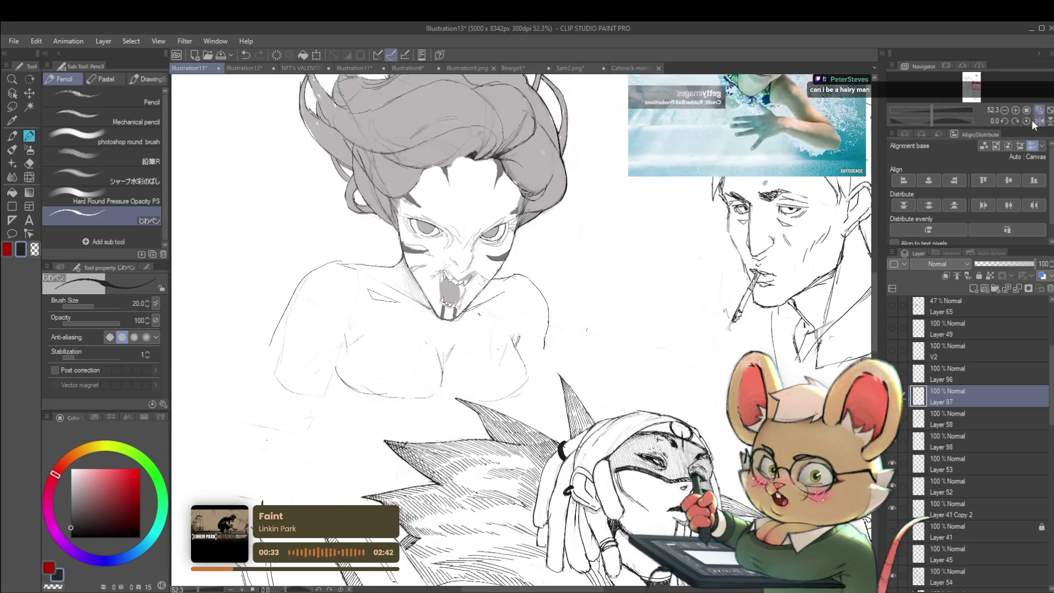
scroll(484, 261, up, 5)
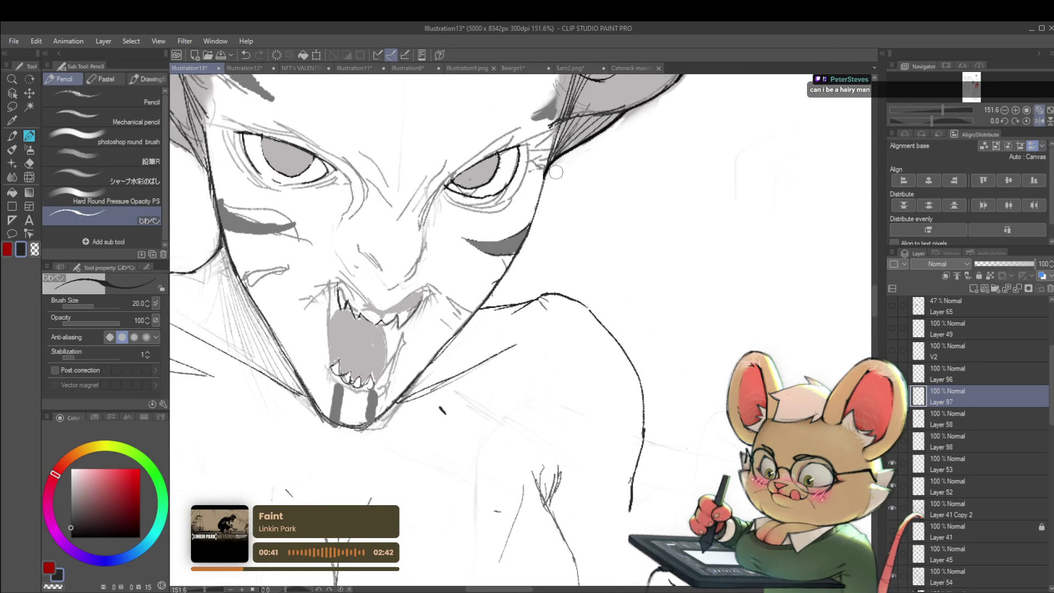
drag(570, 162, 460, 244)
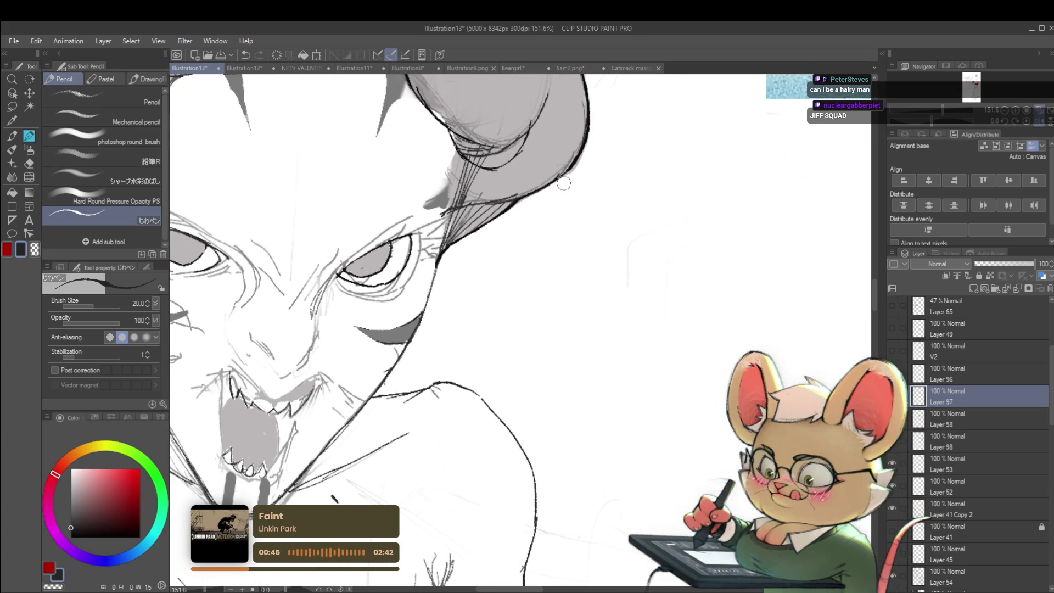
scroll(570, 201, down, 8)
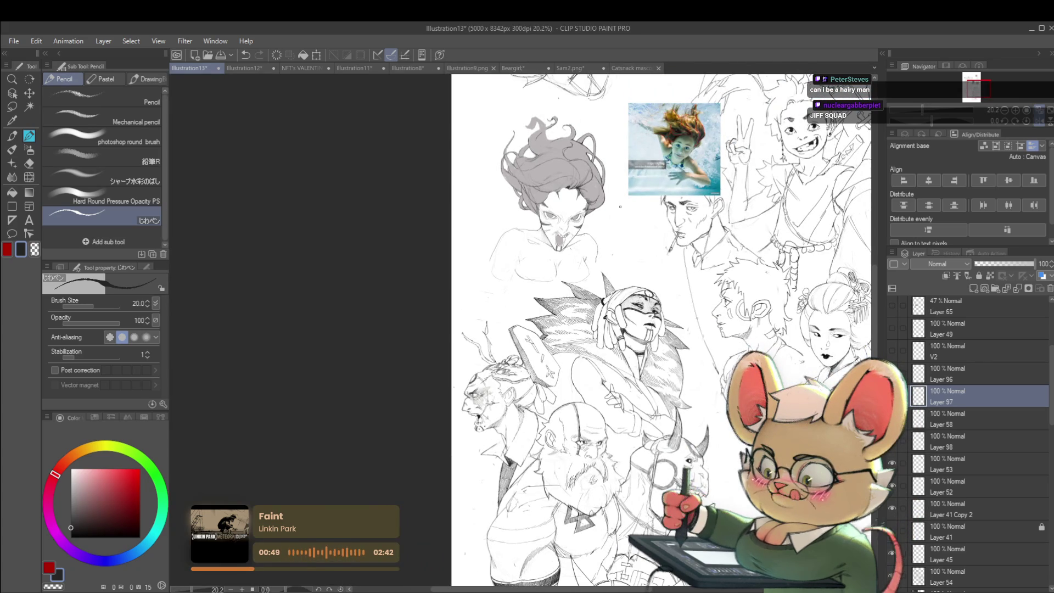
click(1039, 122)
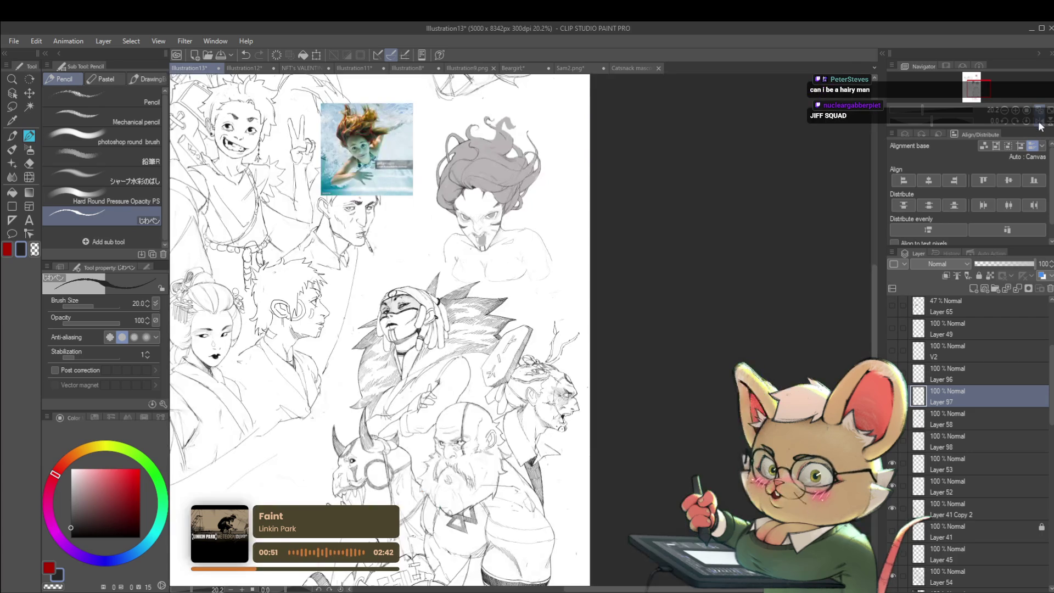
scroll(508, 211, up, 7)
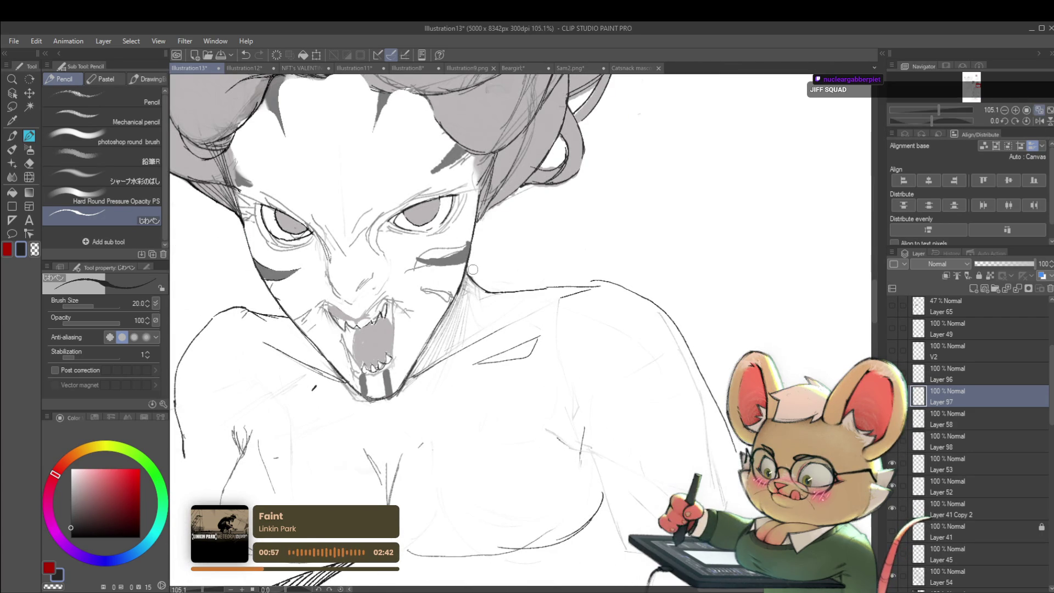
click(499, 283)
scroll(501, 283, up, 3)
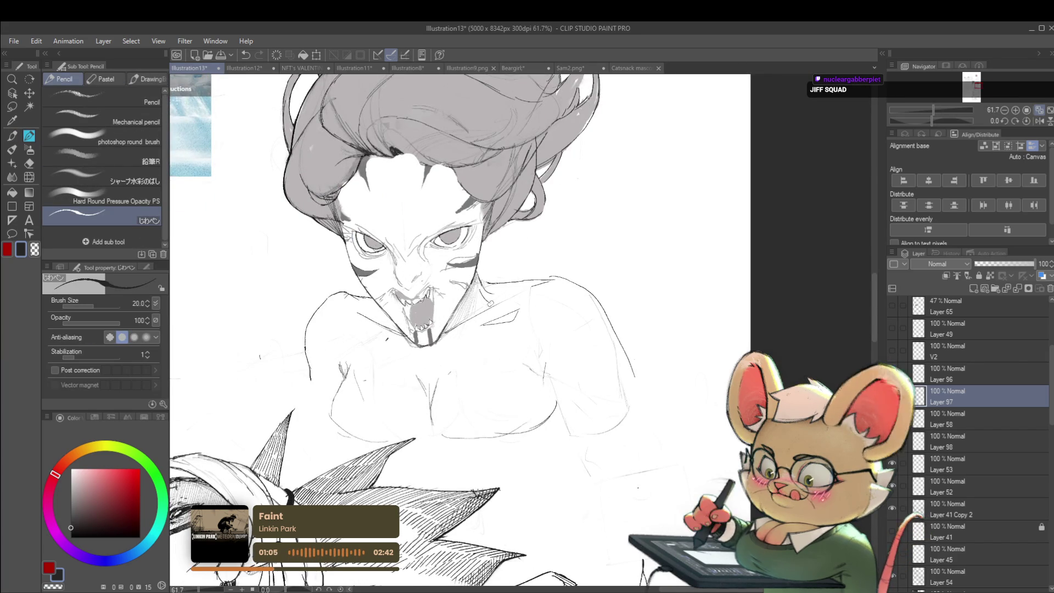
Bring the lower sketches into view and mirror the canvas to check the drawing.
scroll(497, 299, down, 4)
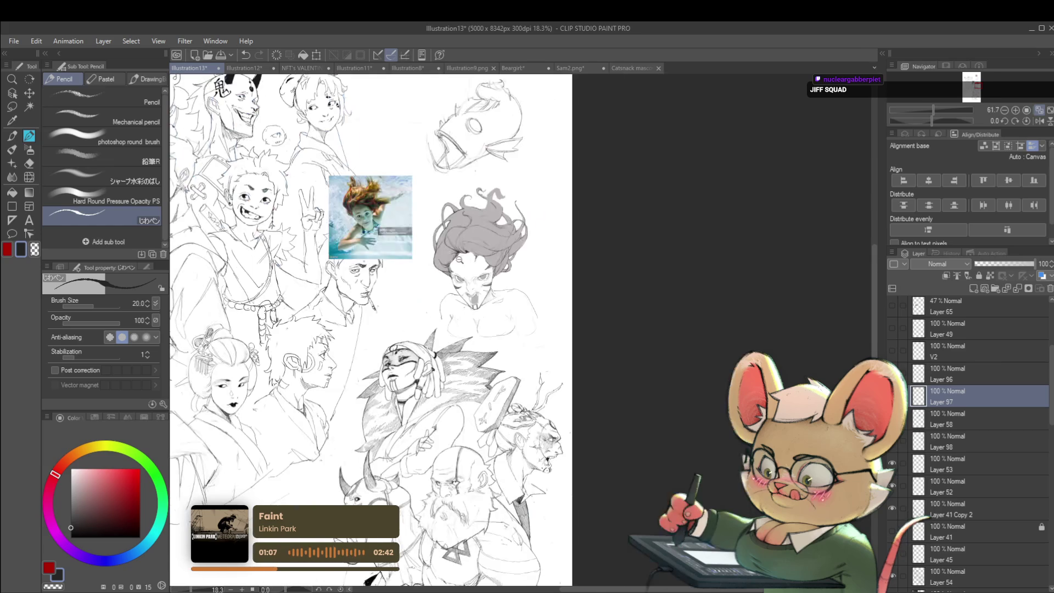
scroll(487, 281, up, 3)
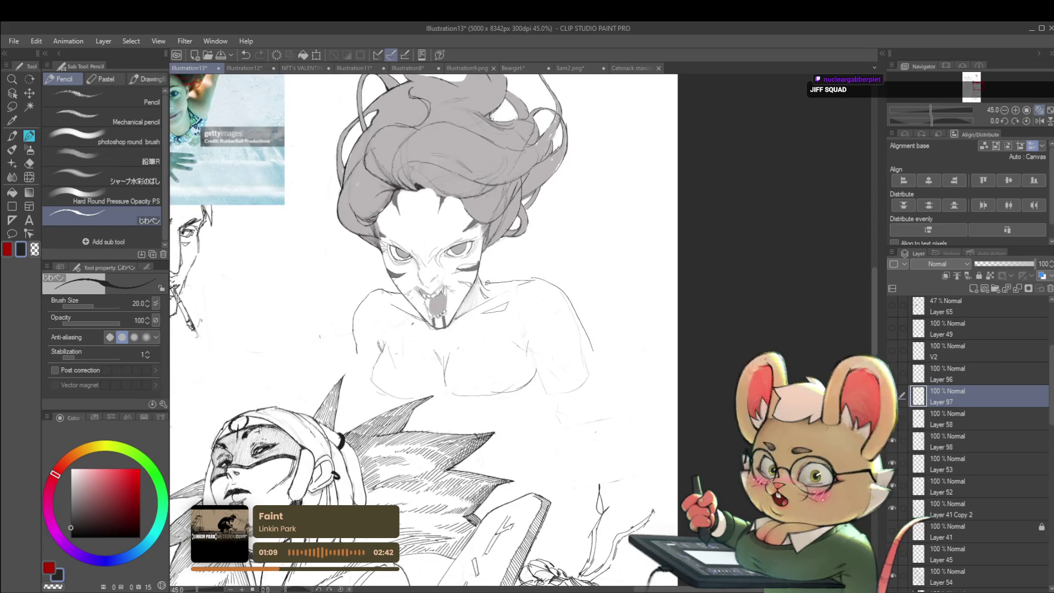
scroll(486, 271, down, 3)
scroll(546, 206, down, 1)
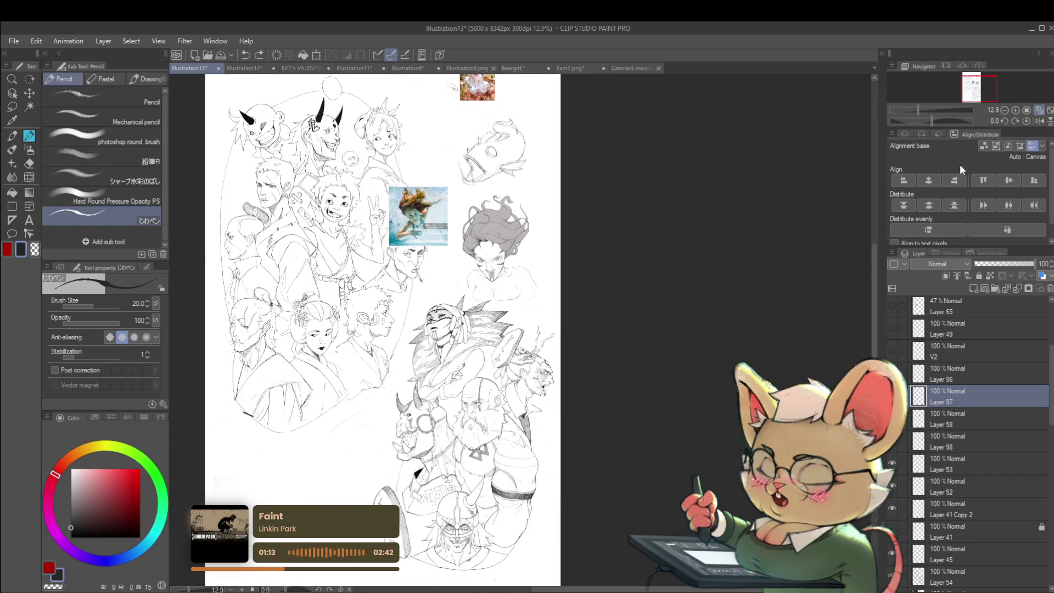
scroll(498, 266, up, 3)
drag(495, 324, 509, 238)
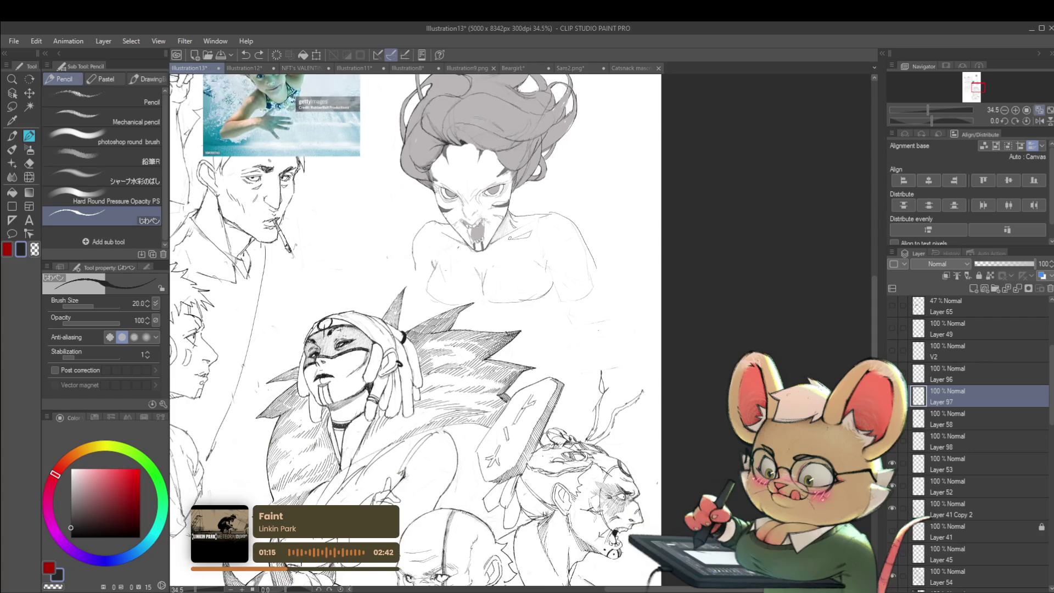
click(1041, 121)
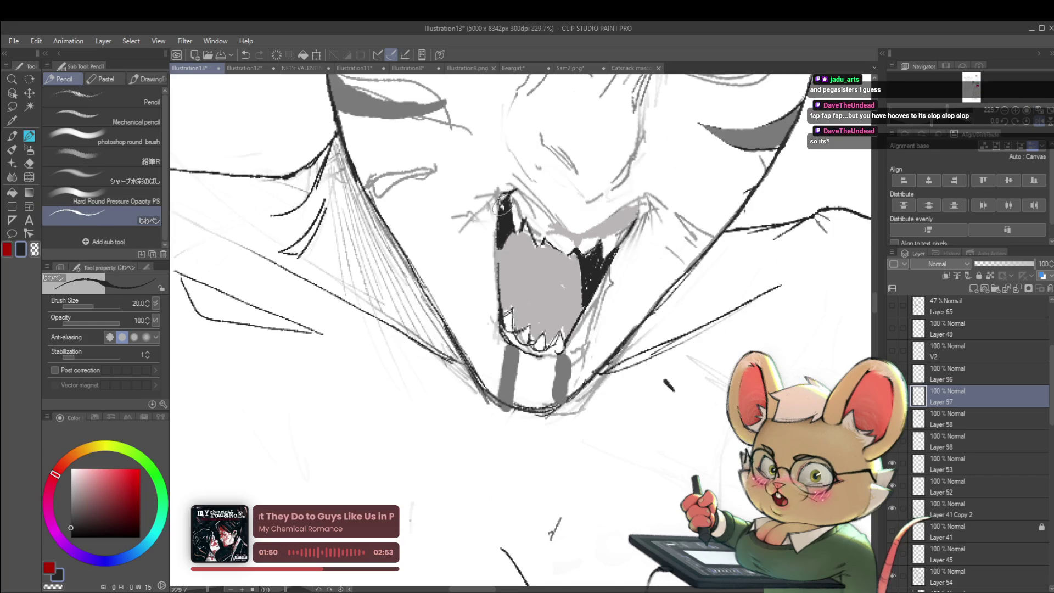
scroll(543, 195, down, 10)
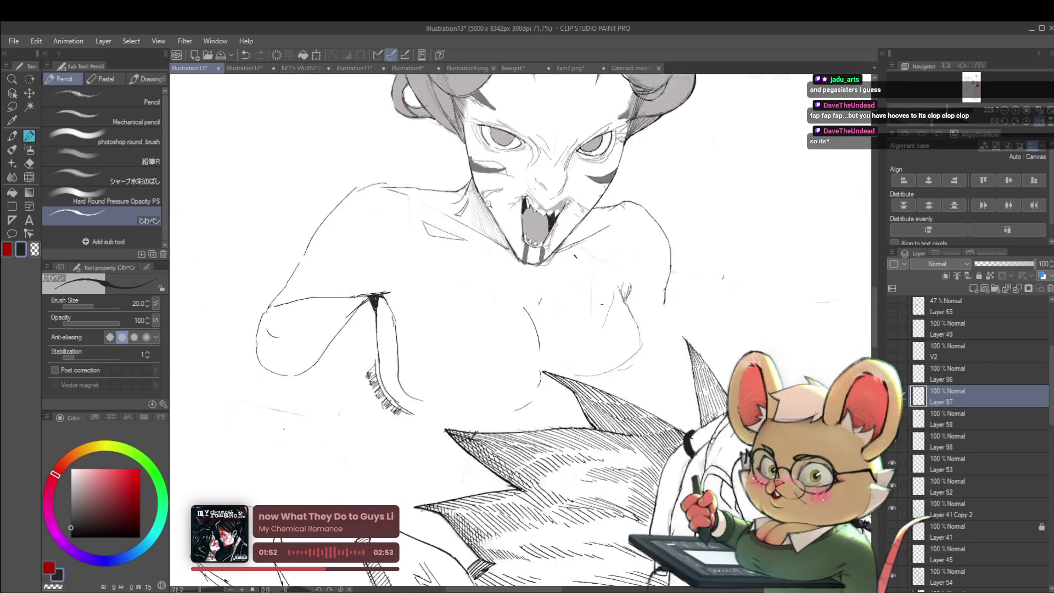
Sample black from an existing line and reduce the brush size to 10.
scroll(552, 193, up, 10)
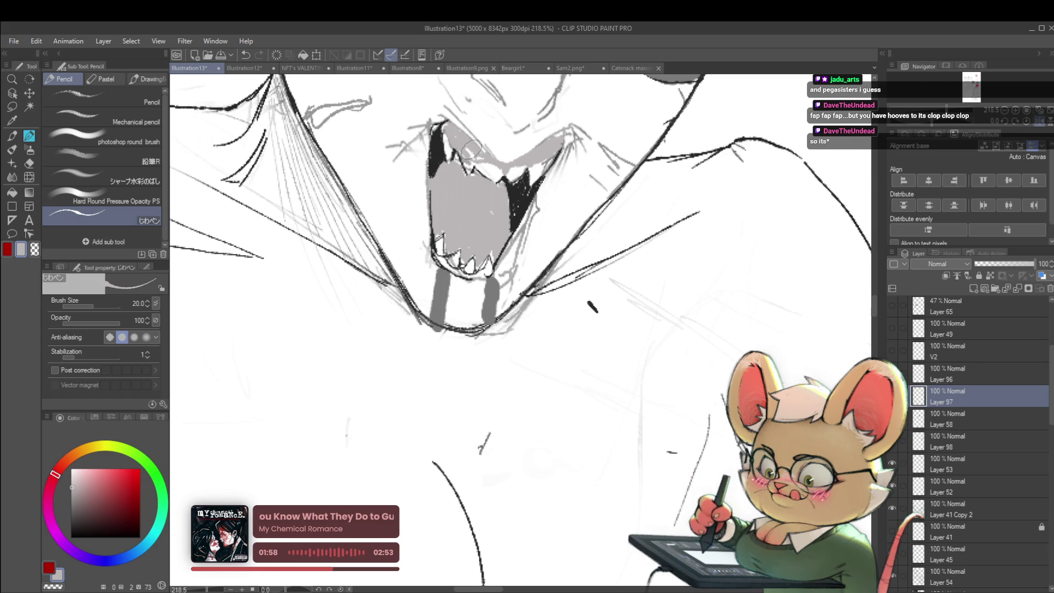
alt+click(438, 130)
key(ctrl+z)
key(bracketleft)
key(bracketleft)
key(bracketleft)
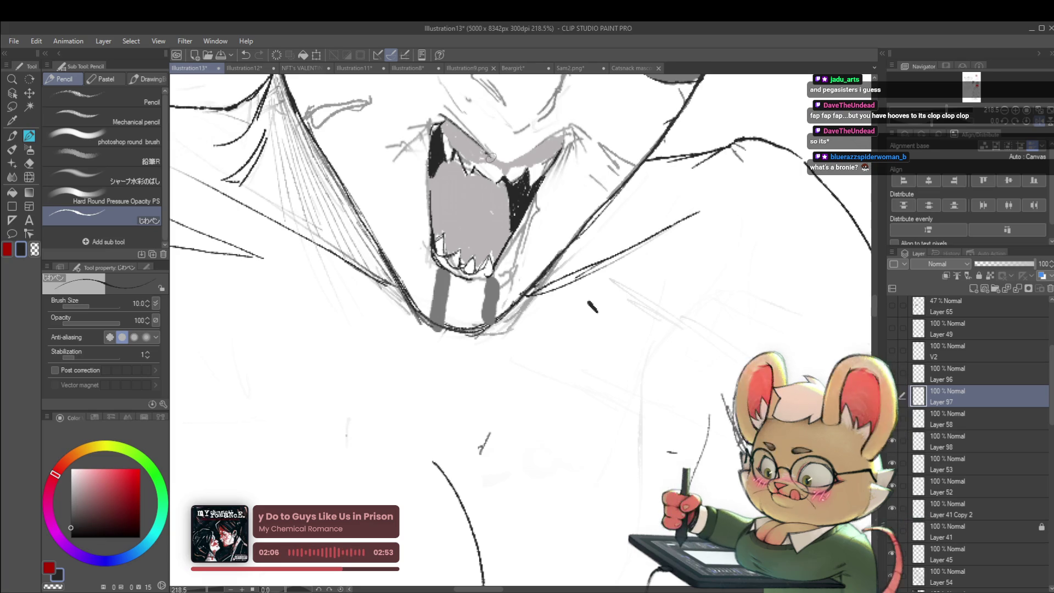
scroll(593, 306, down, 10)
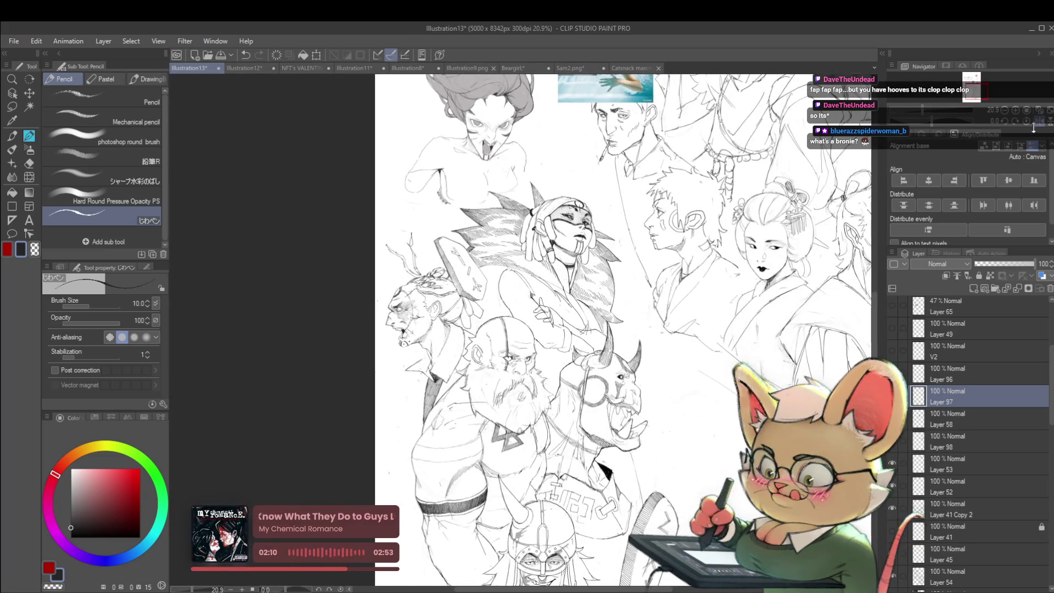
scroll(485, 342, up, 8)
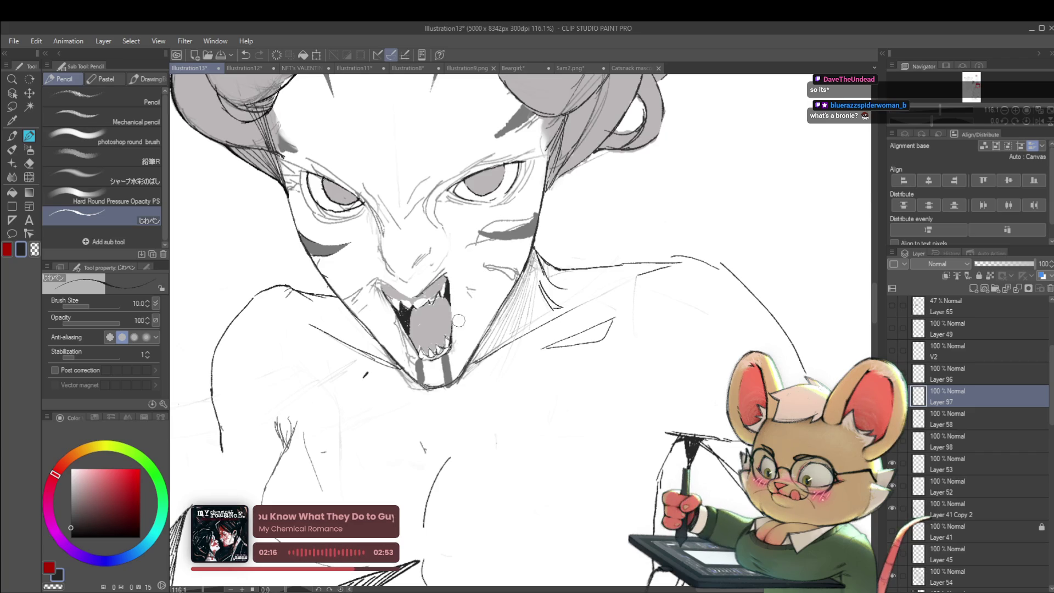
scroll(459, 276, down, 8)
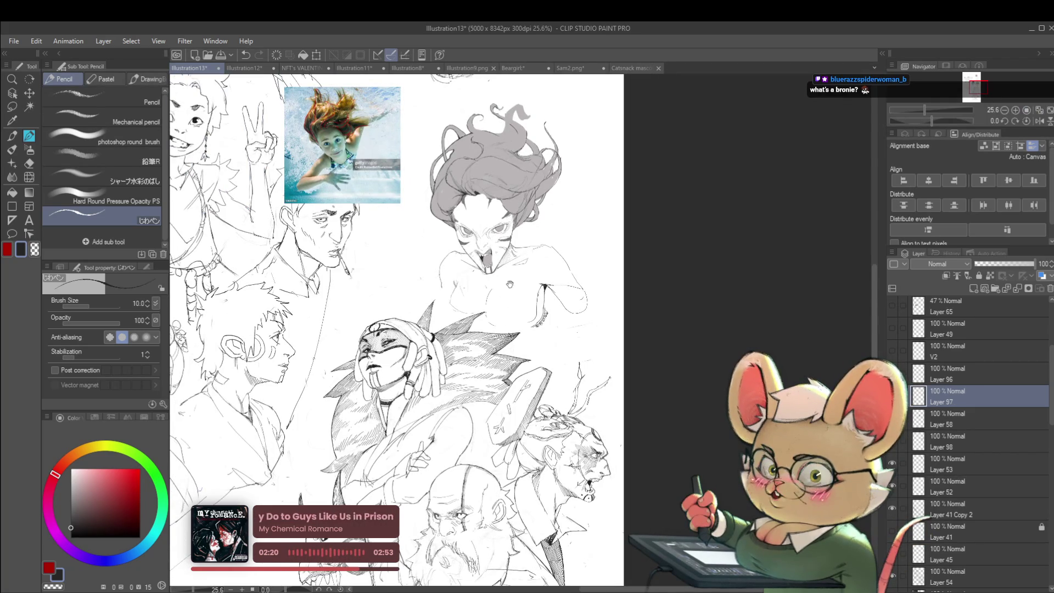
Darken the left inner edge of the open mouth, then undo that stroke.
drag(504, 313, 525, 295)
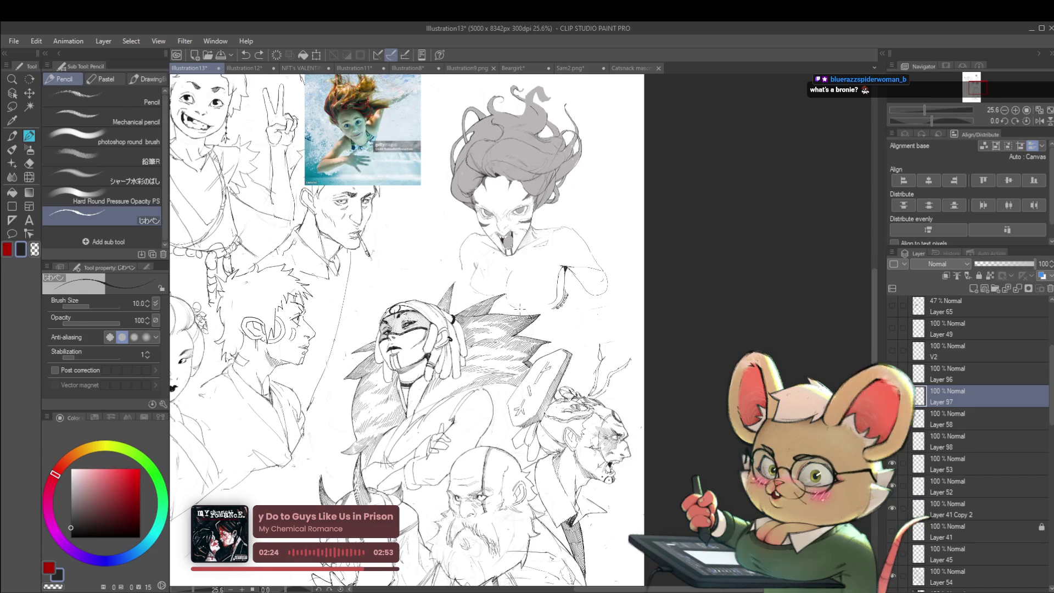
scroll(540, 219, up, 6)
scroll(468, 284, up, 4)
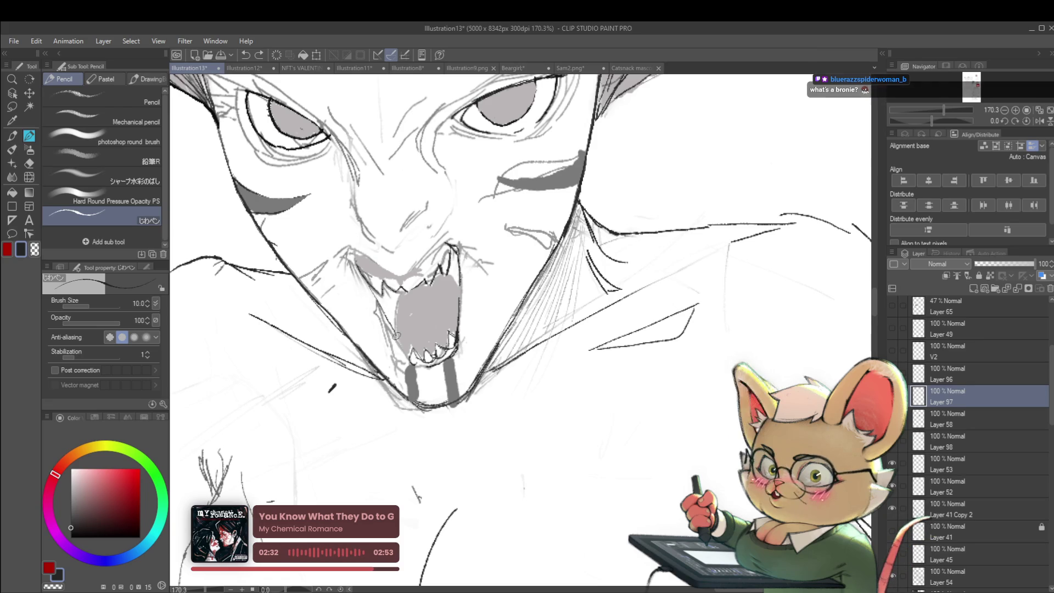
scroll(396, 334, down, 8)
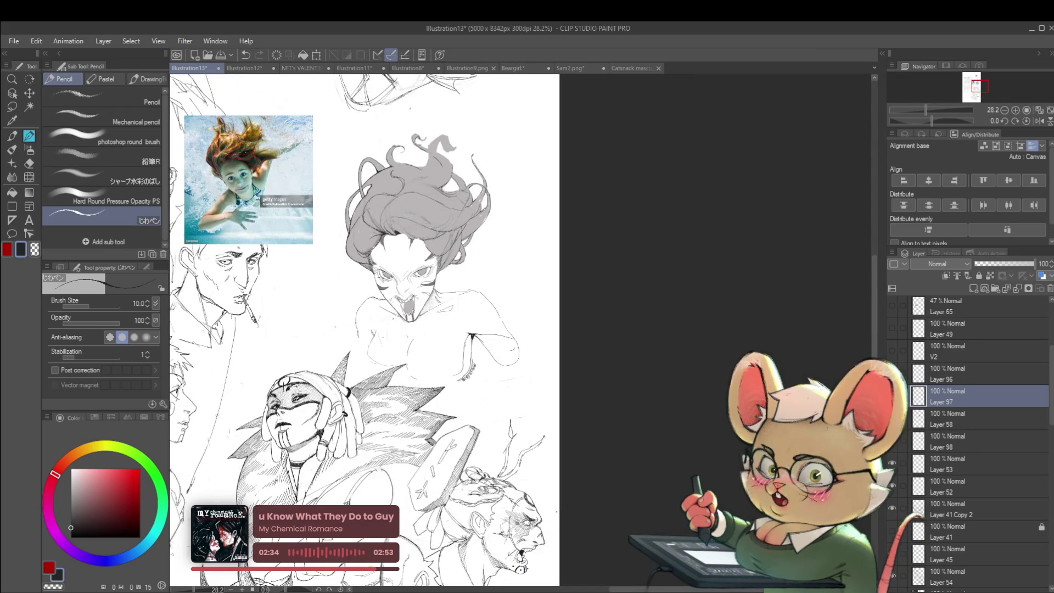
scroll(405, 313, up, 9)
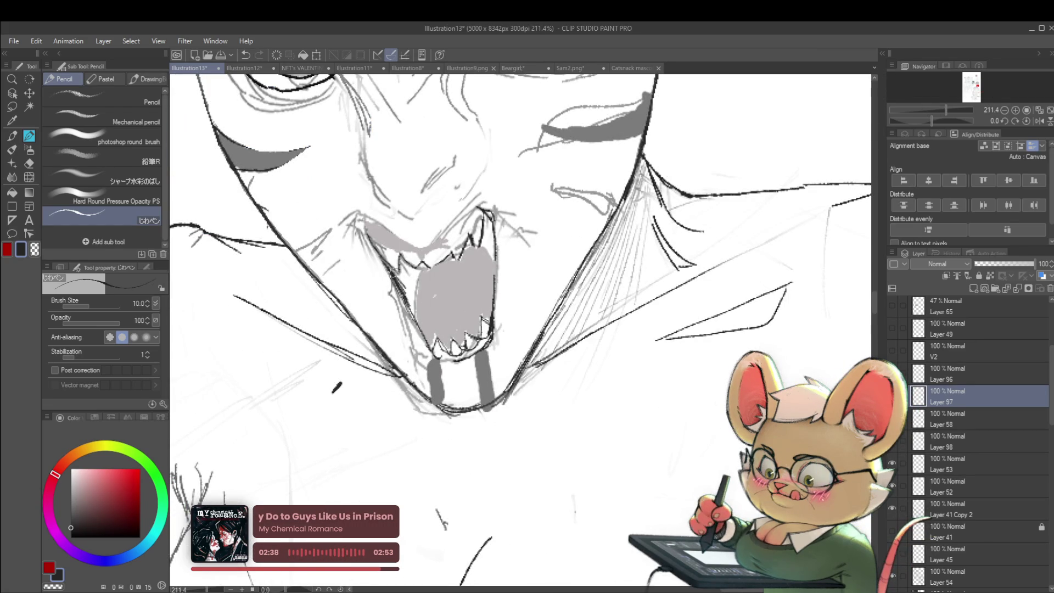
mouse_move(403, 262)
mouse_down()
mouse_move(397, 281)
mouse_move(405, 274)
mouse_move(410, 306)
mouse_up()
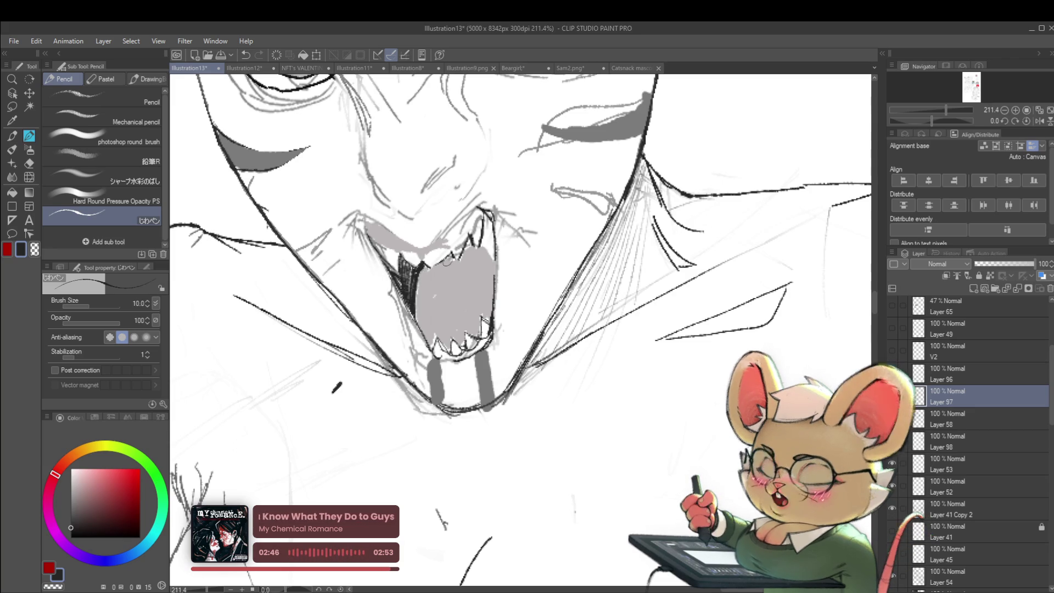
key(ctrl+z)
Zoom out and mirror the canvas view horizontally.
scroll(484, 273, down, 8)
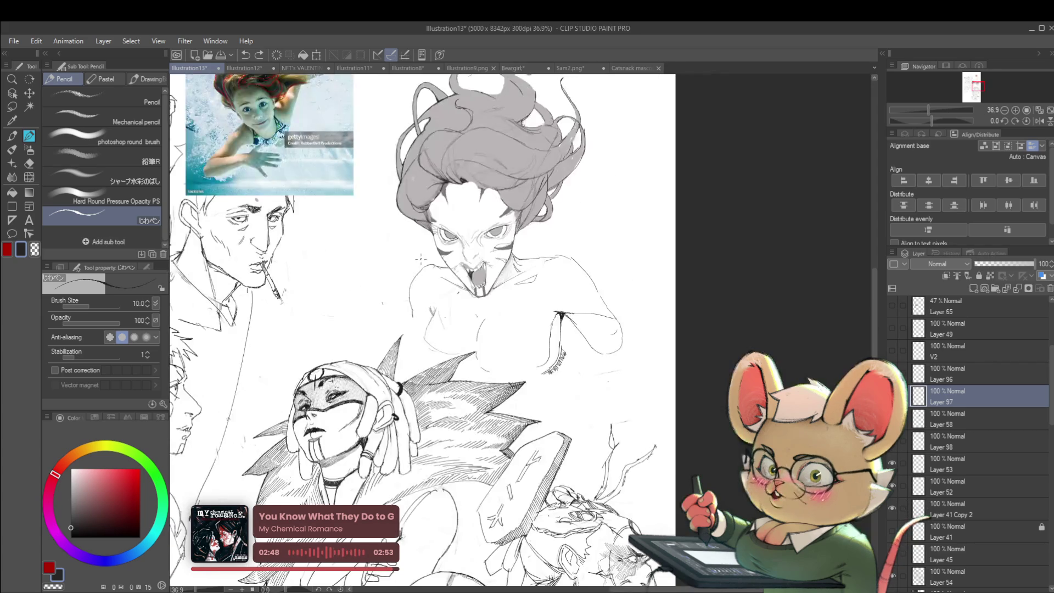
scroll(538, 296, up, 8)
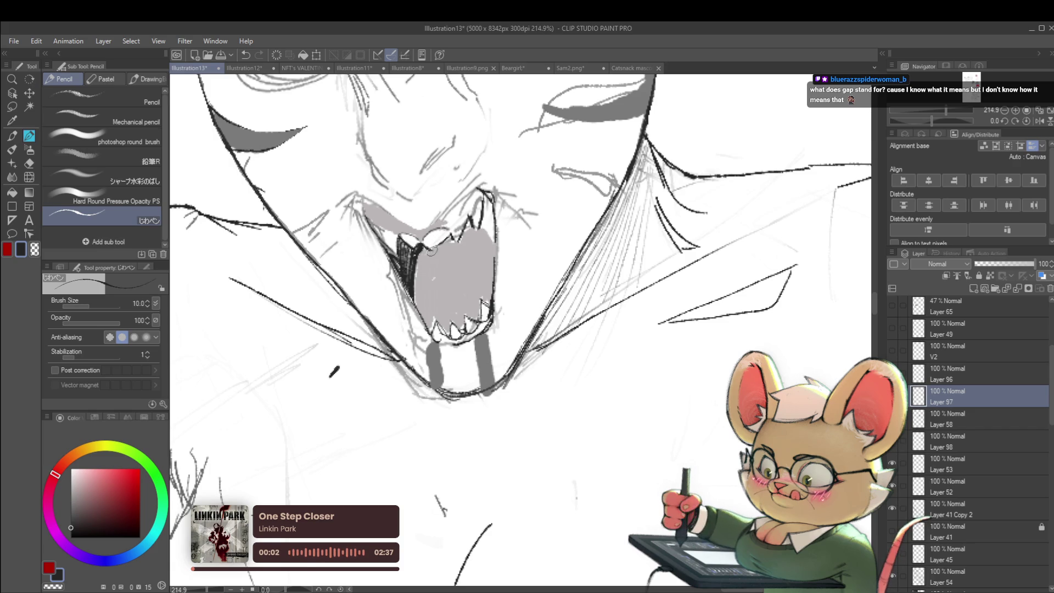
scroll(442, 239, down, 8)
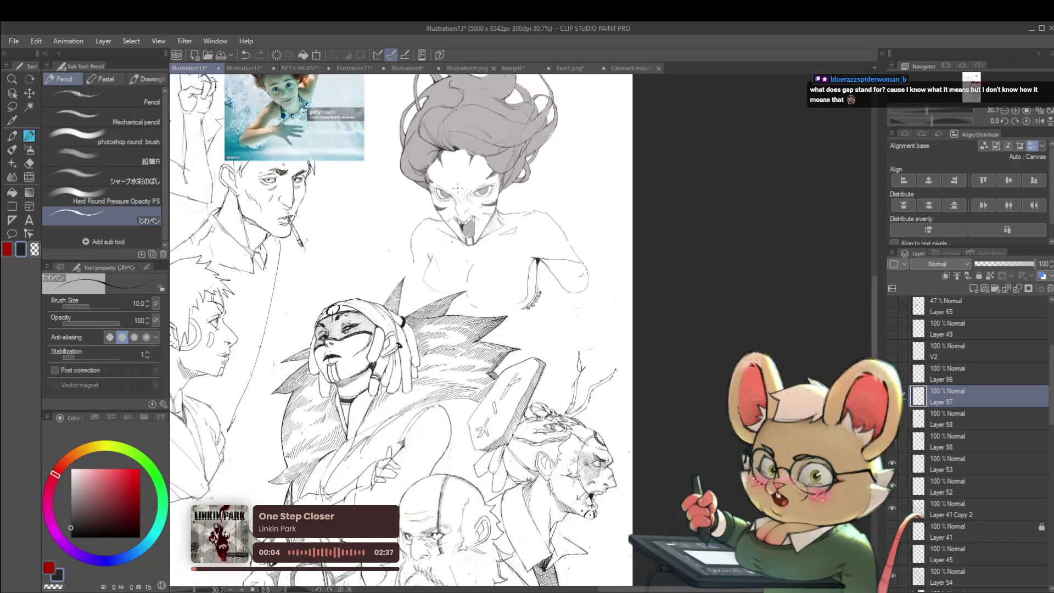
click(1039, 121)
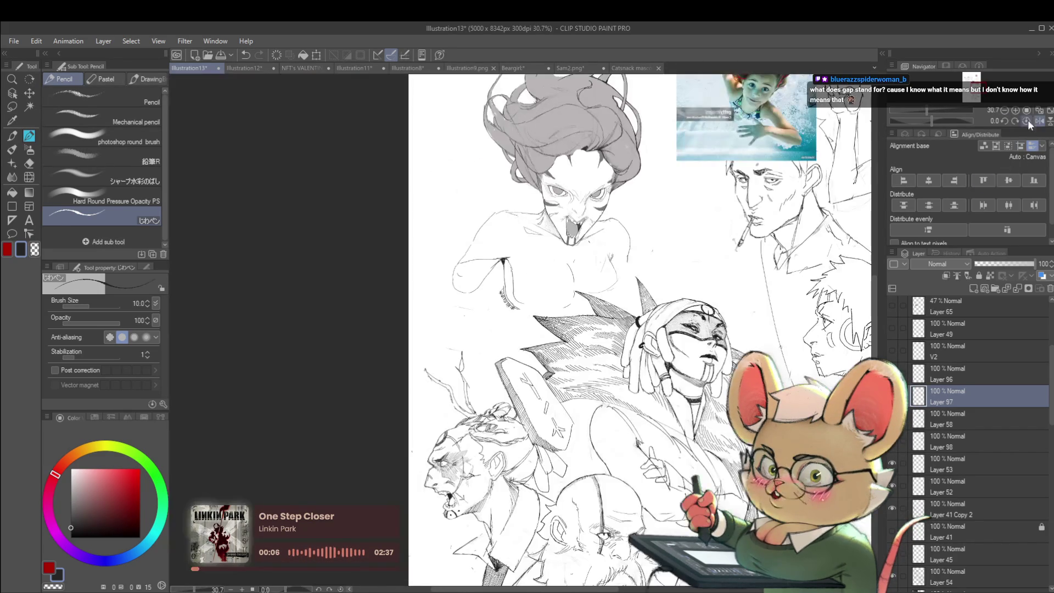
Shade the left inside of the woman's open mouth around her fangs.
scroll(571, 236, up, 7)
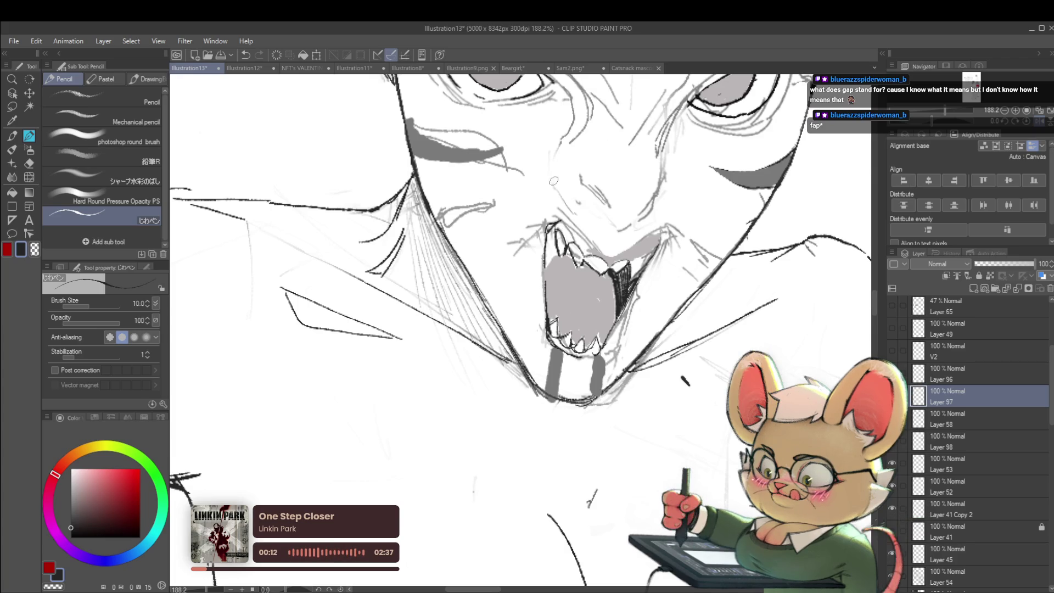
drag(554, 225, 547, 271)
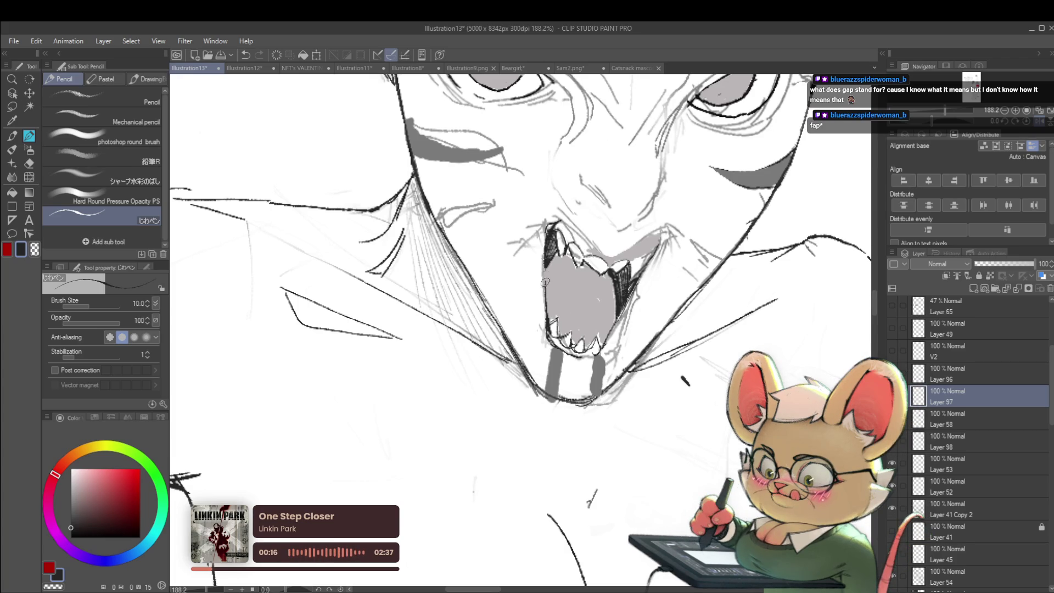
scroll(549, 332, down, 8)
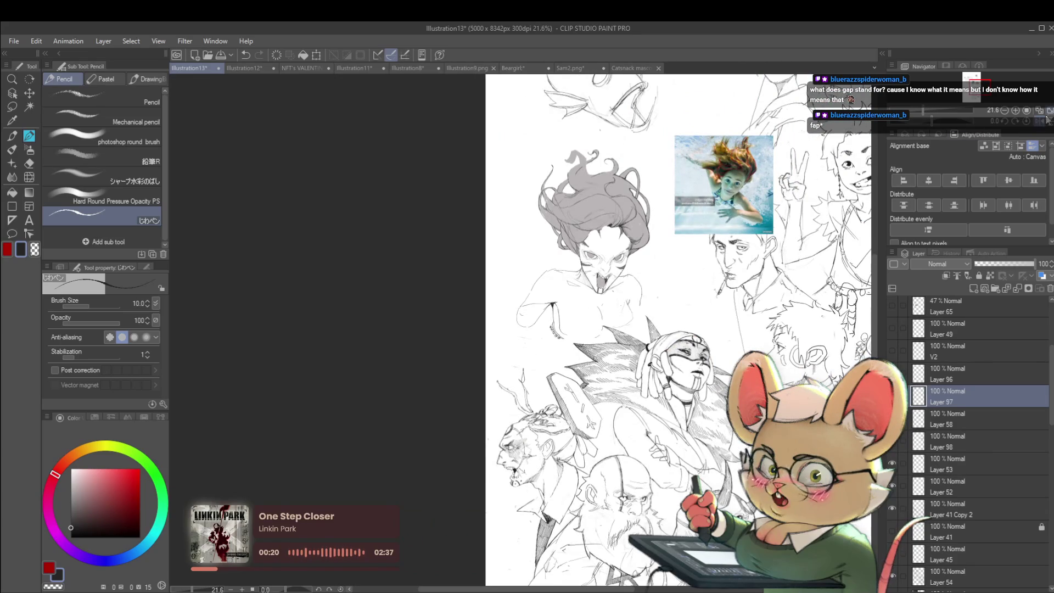
Flip the view back to normal, zoom onto the face, then sample light grey and return to near-black.
drag(654, 262, 614, 258)
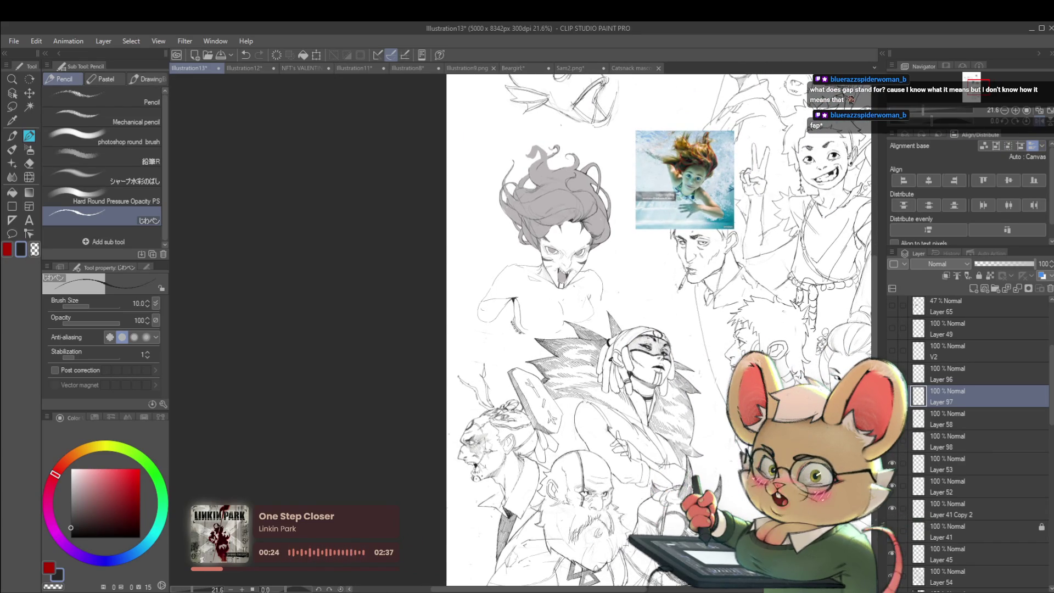
click(1040, 120)
drag(923, 109, 942, 110)
alt+click(421, 293)
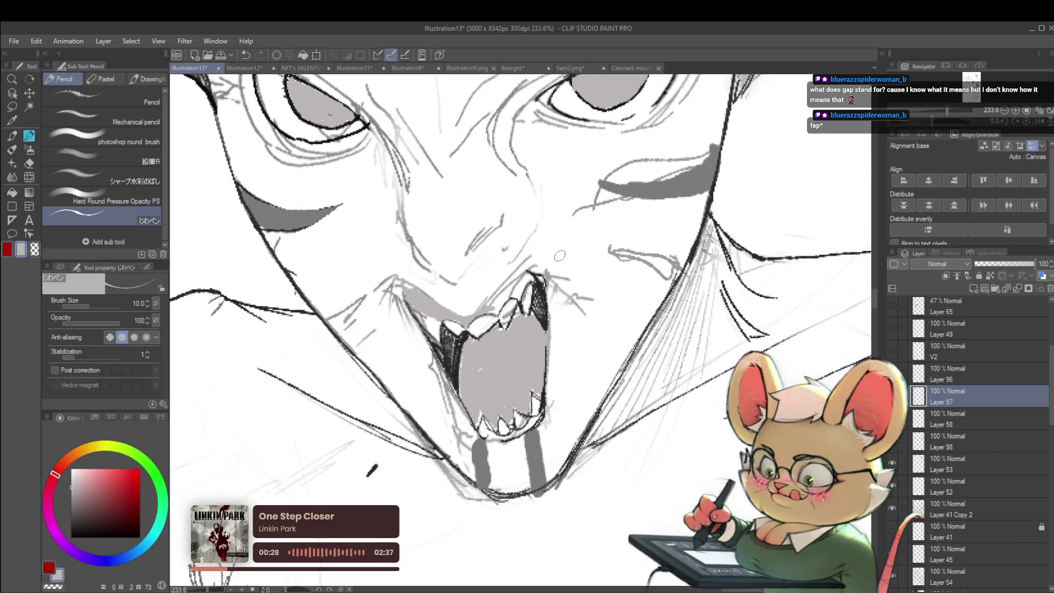
alt+click(521, 264)
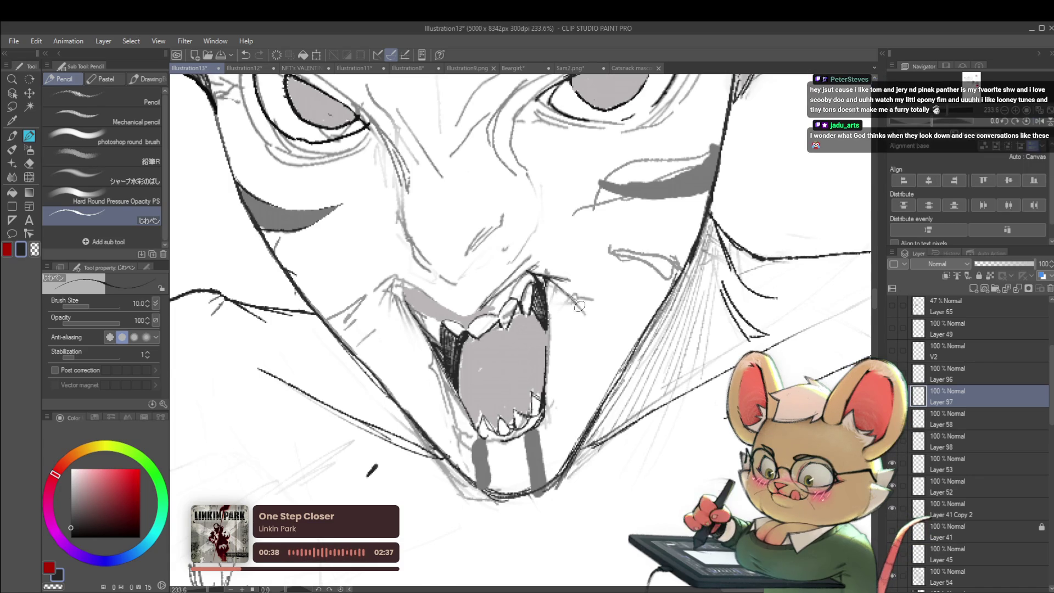
scroll(548, 277, down, 10)
scroll(561, 242, up, 5)
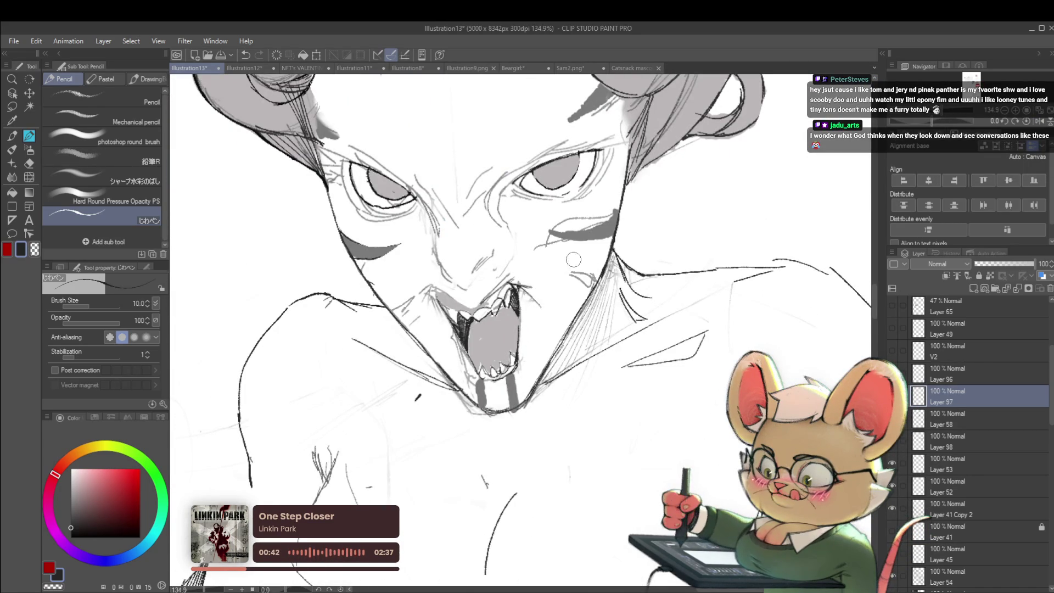
scroll(583, 282, down, 5)
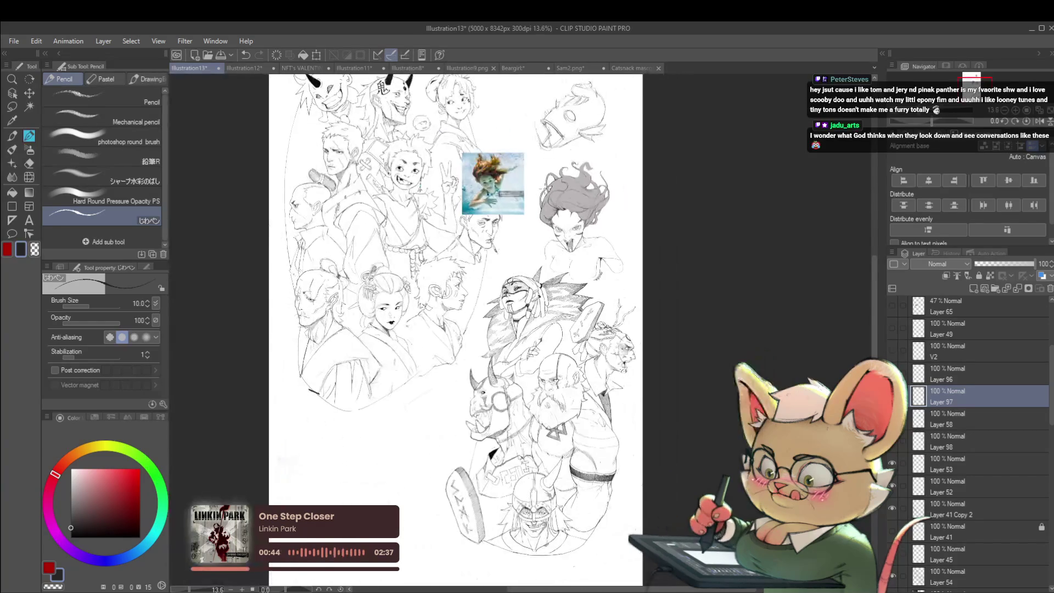
scroll(652, 263, up, 4)
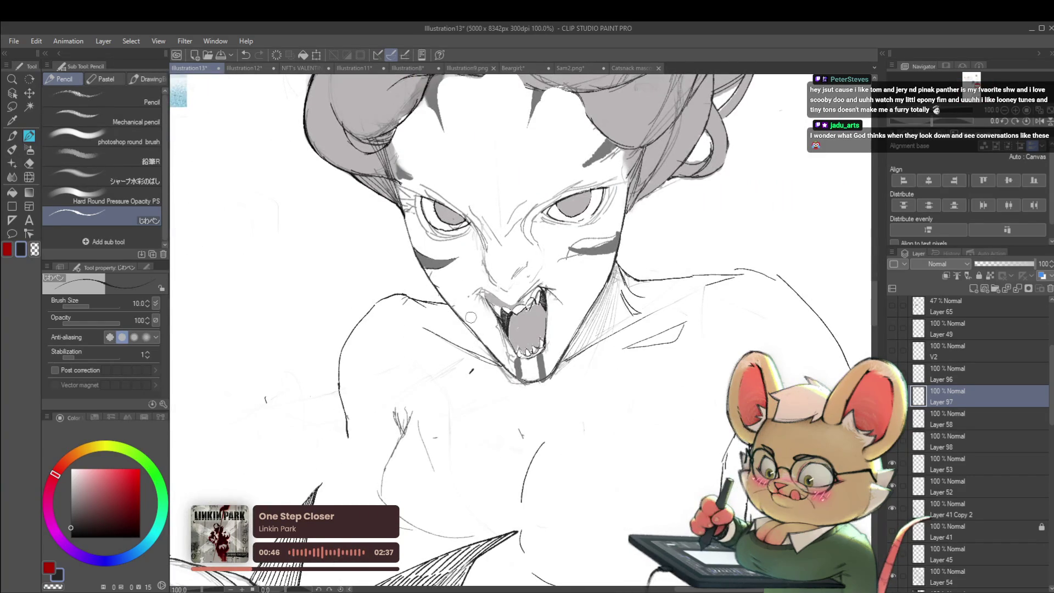
scroll(472, 314, down, 5)
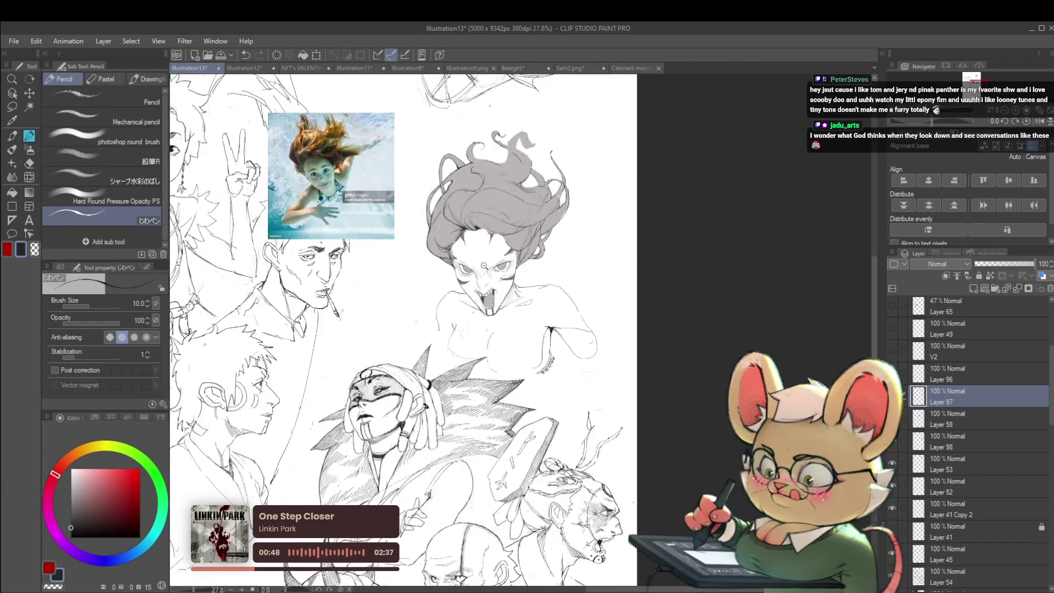
scroll(480, 267, up, 6)
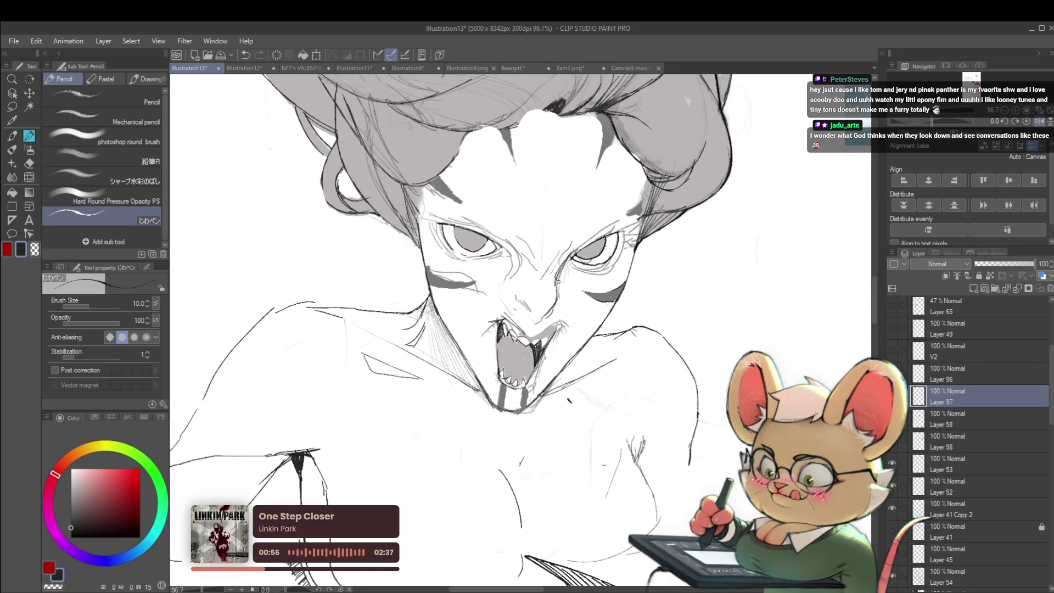
scroll(574, 253, down, 5)
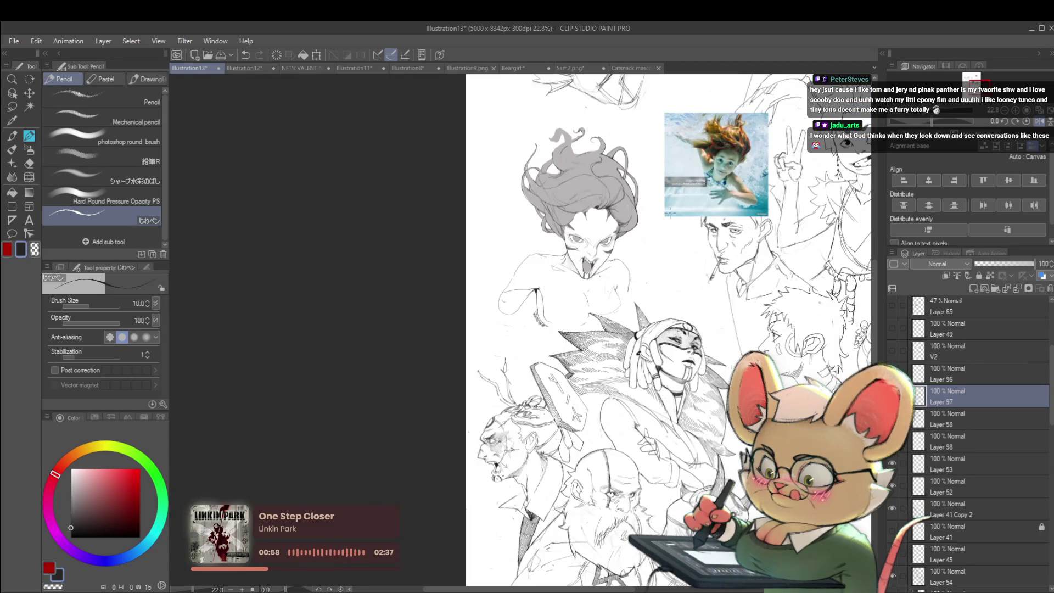
click(1039, 121)
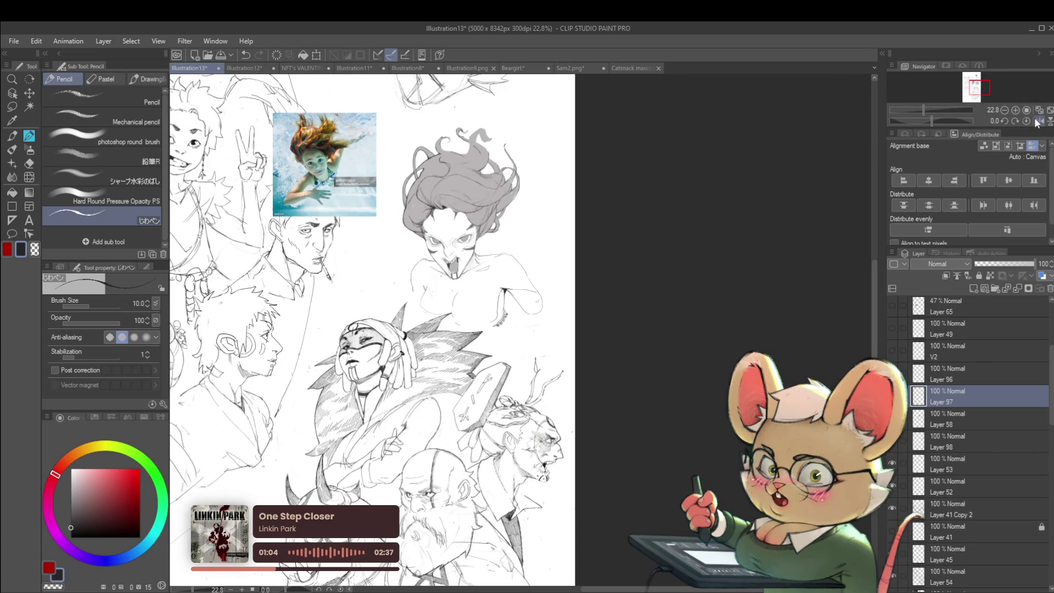
scroll(447, 261, up, 8)
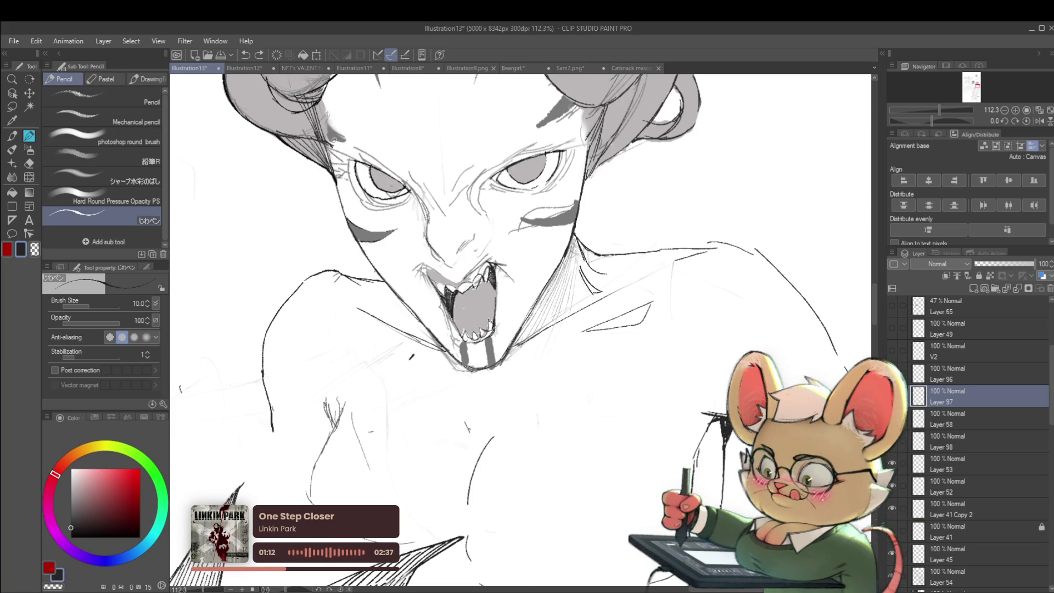
scroll(343, 140, down, 4)
scroll(345, 100, up, 3)
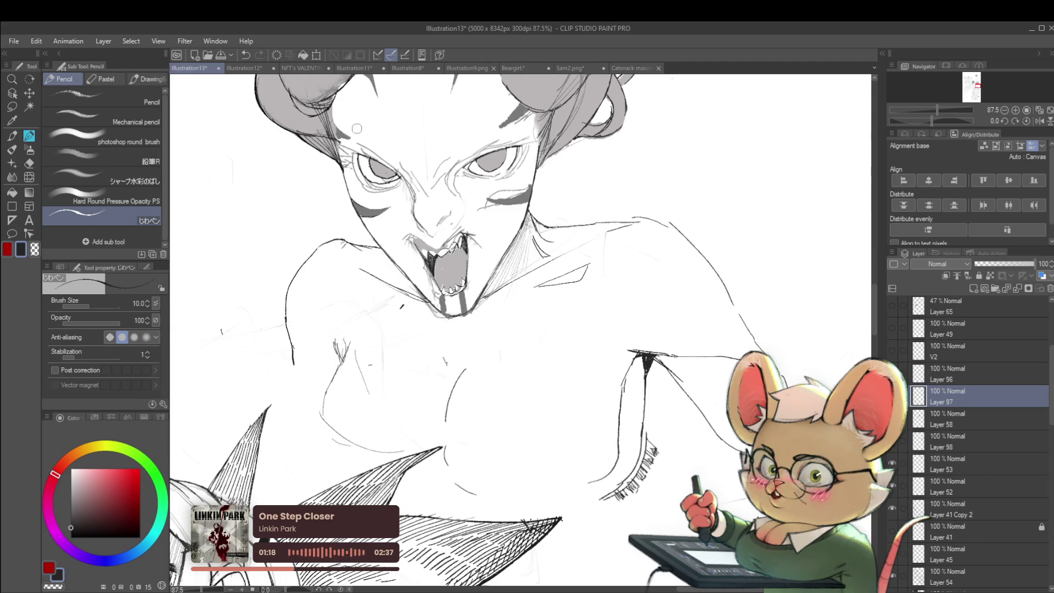
scroll(365, 127, down, 4)
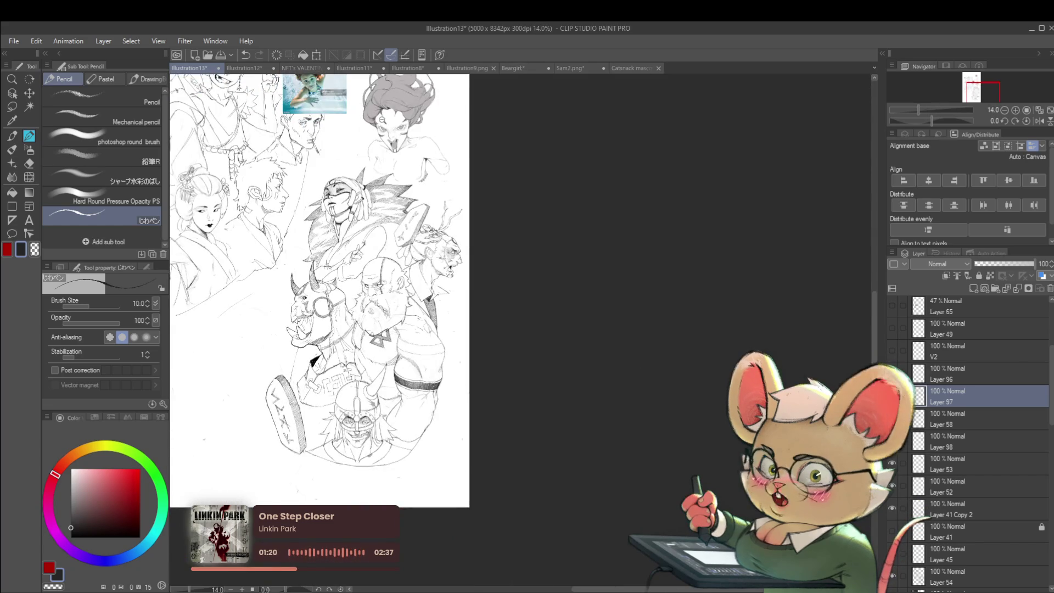
scroll(420, 127, up, 4)
drag(420, 127, 444, 216)
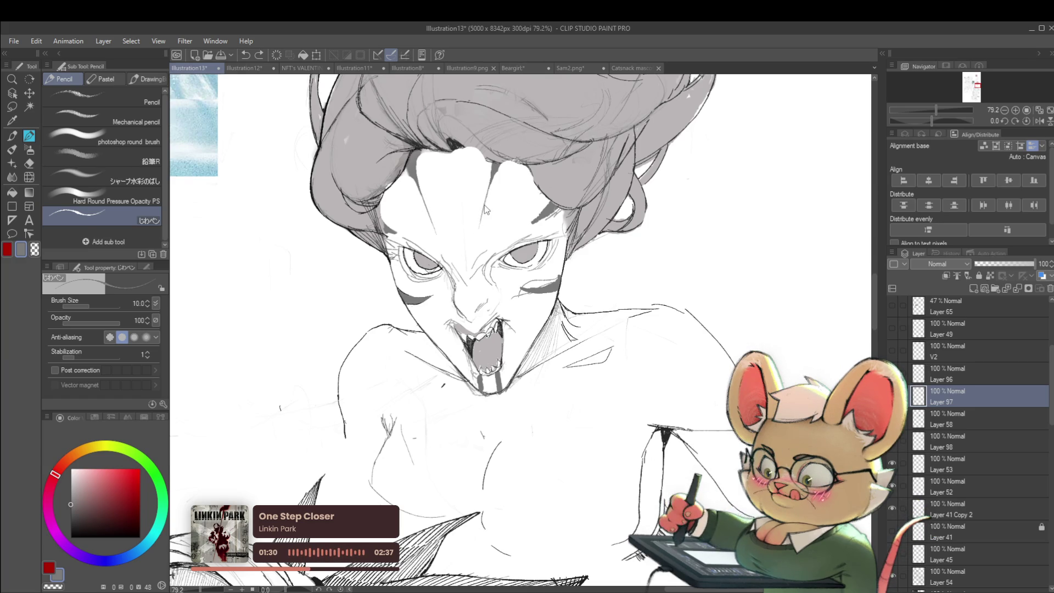
Mirror the canvas view horizontally and flip it back to compare the face's proportions.
scroll(484, 207, down, 5)
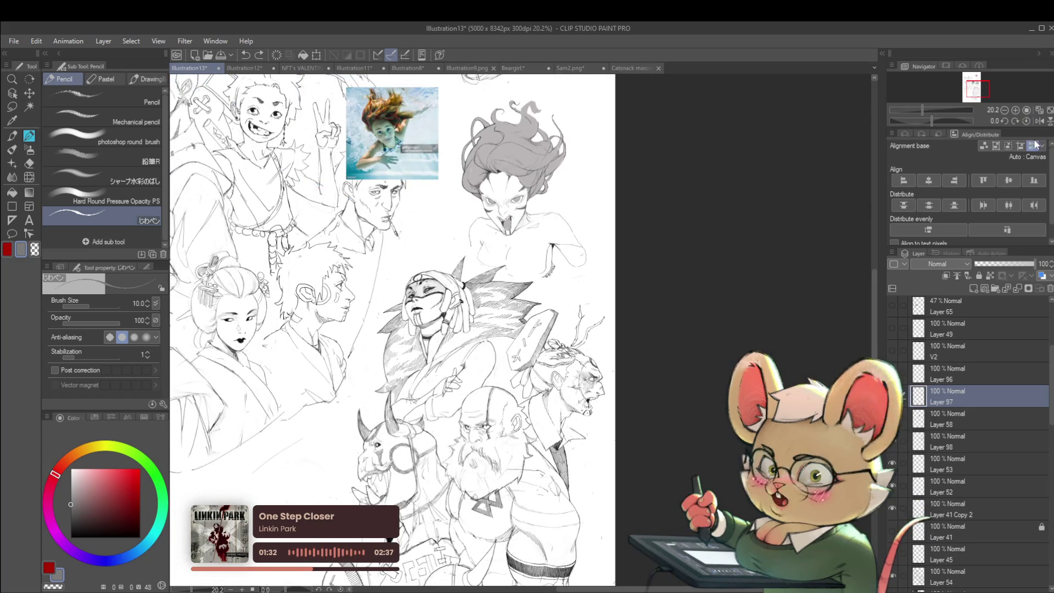
click(1038, 121)
scroll(519, 186, up, 5)
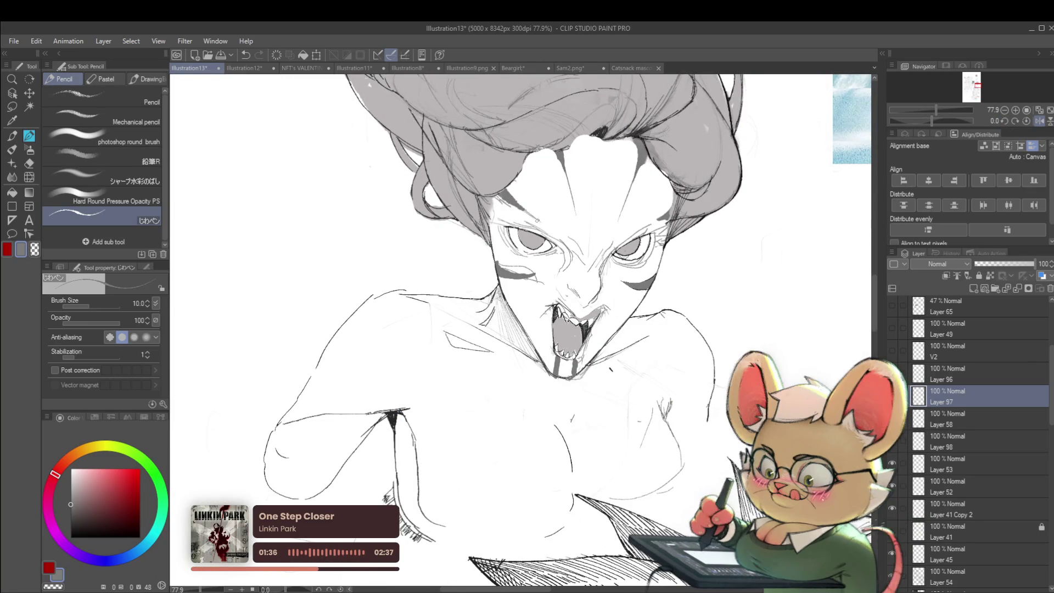
scroll(560, 233, down, 5)
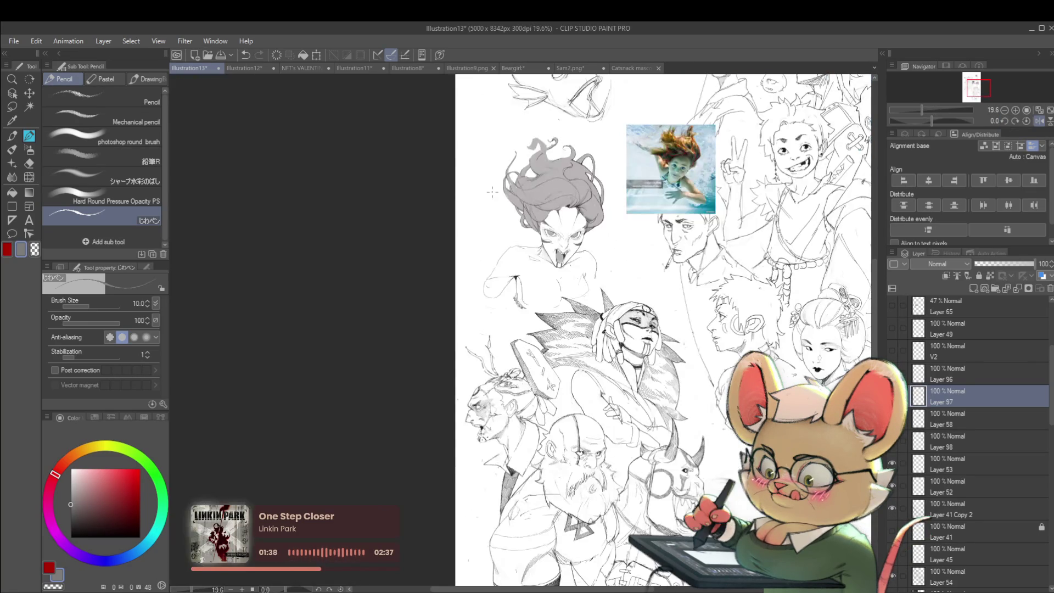
scroll(578, 226, up, 5)
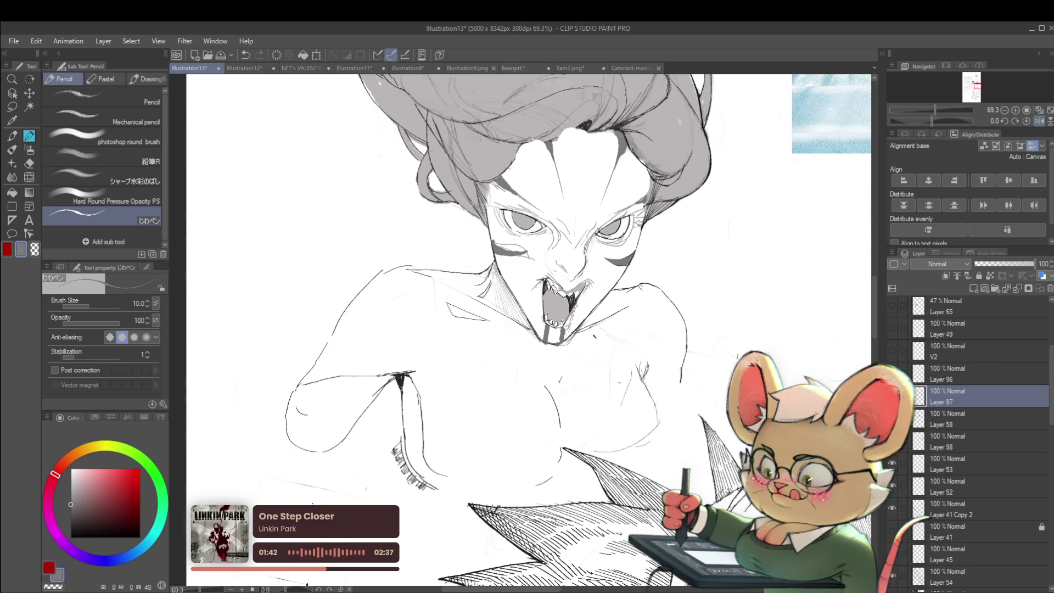
scroll(644, 226, down, 5)
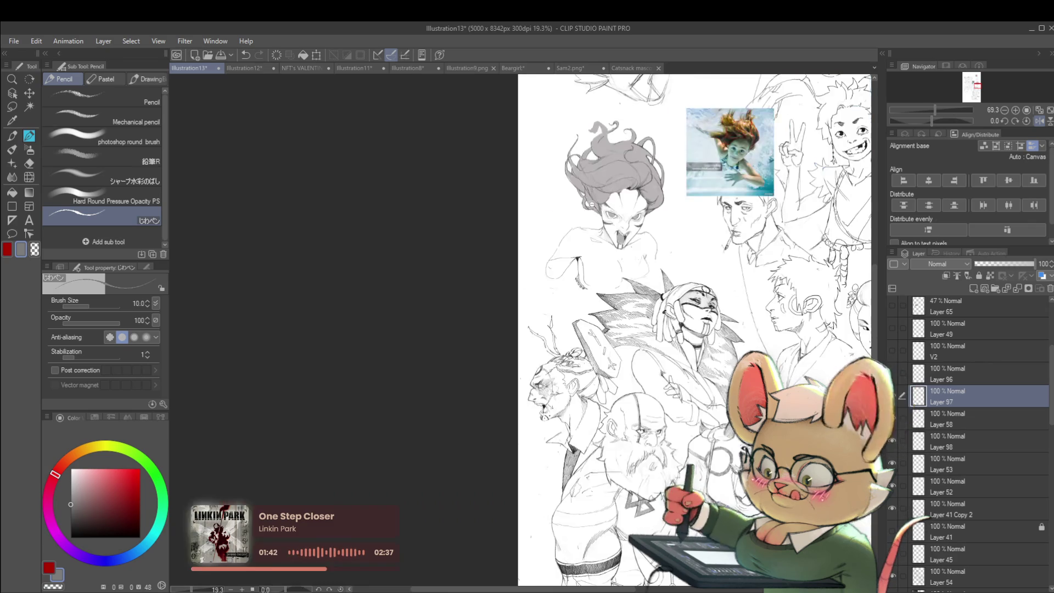
click(1040, 122)
scroll(410, 195, up, 4)
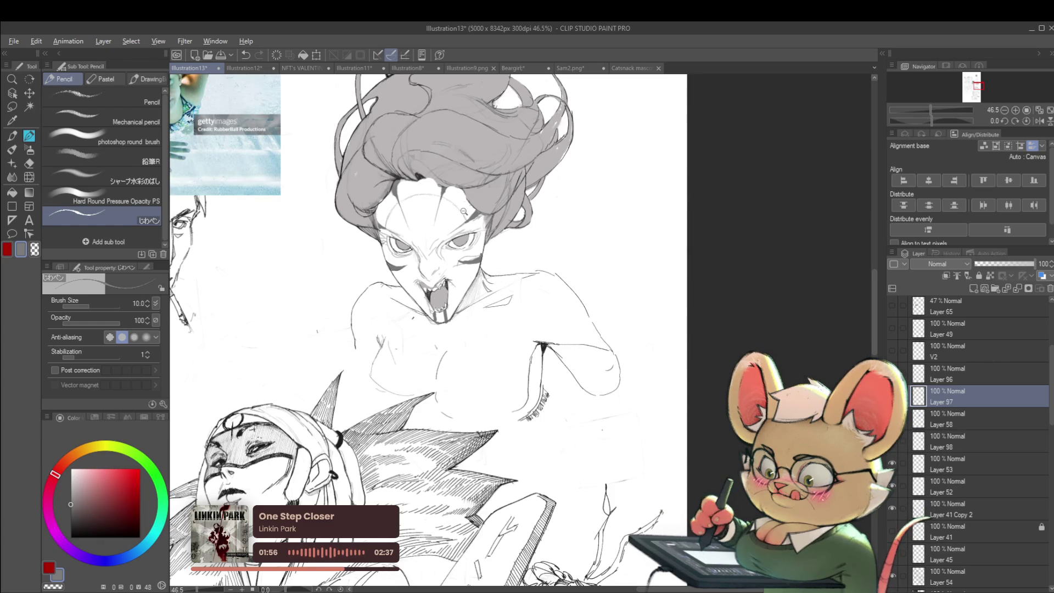
scroll(428, 330, down, 5)
scroll(428, 330, up, 5)
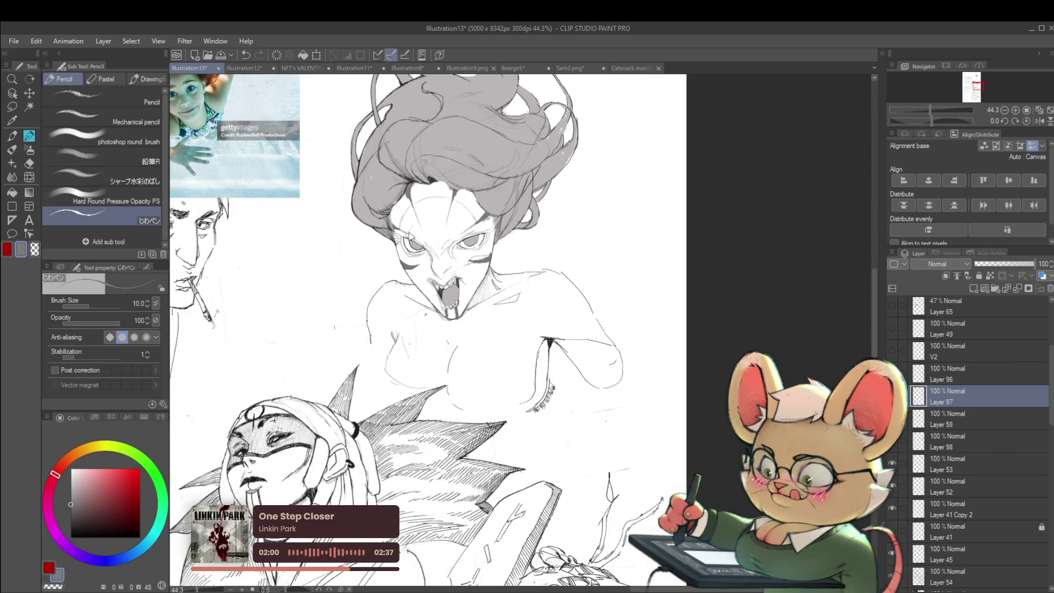
Undo the stray mark near the face, thicken the pencil to size 15, and zoom onto the face.
key(ctrl+z)
key(bracketright)
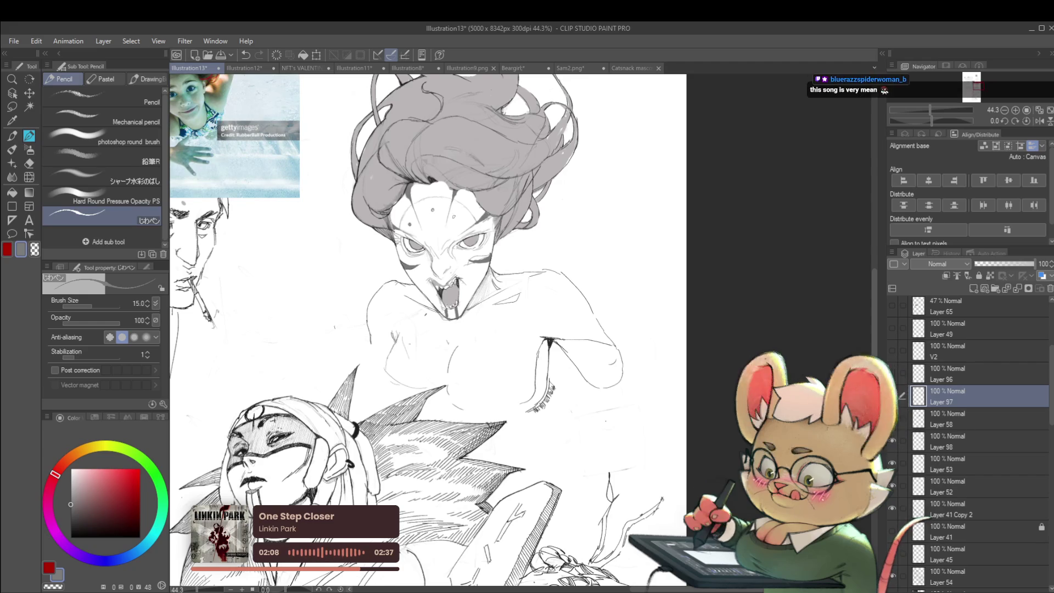
key(ctrl+0)
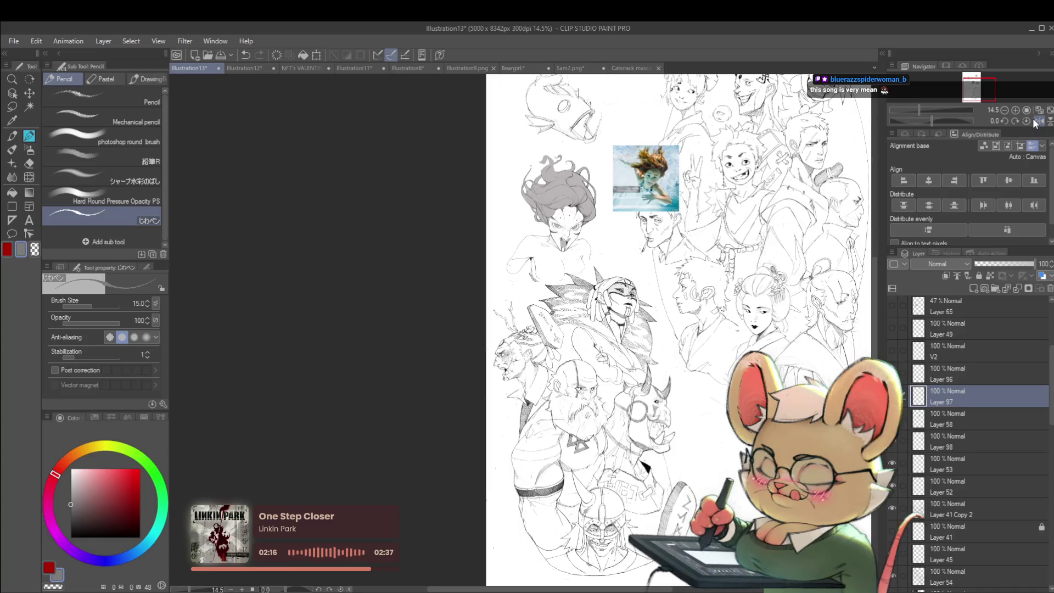
scroll(531, 231, up, 5)
scroll(532, 231, up, 3)
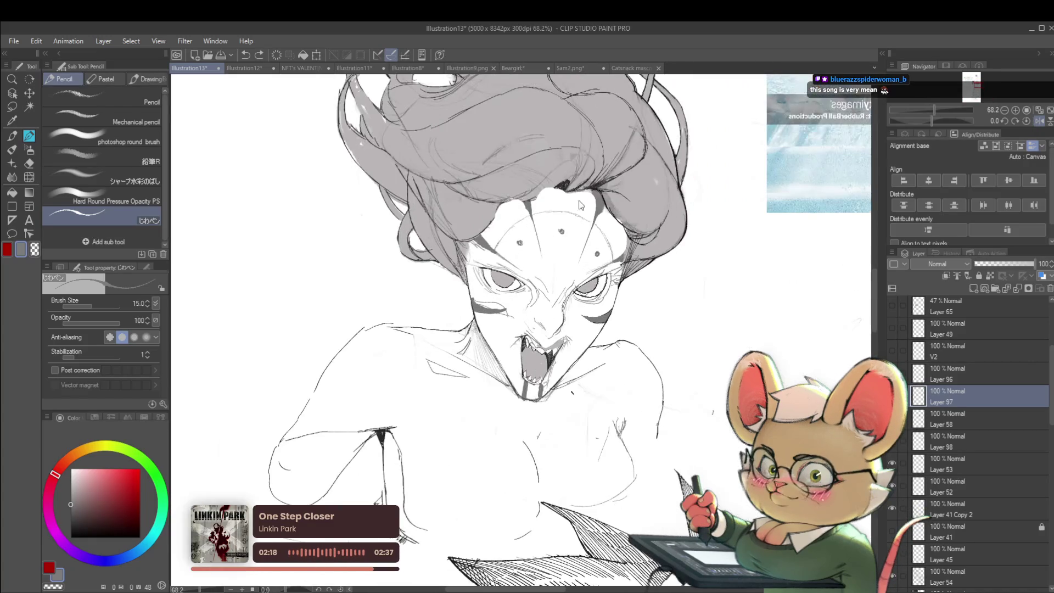
scroll(583, 204, down, 7)
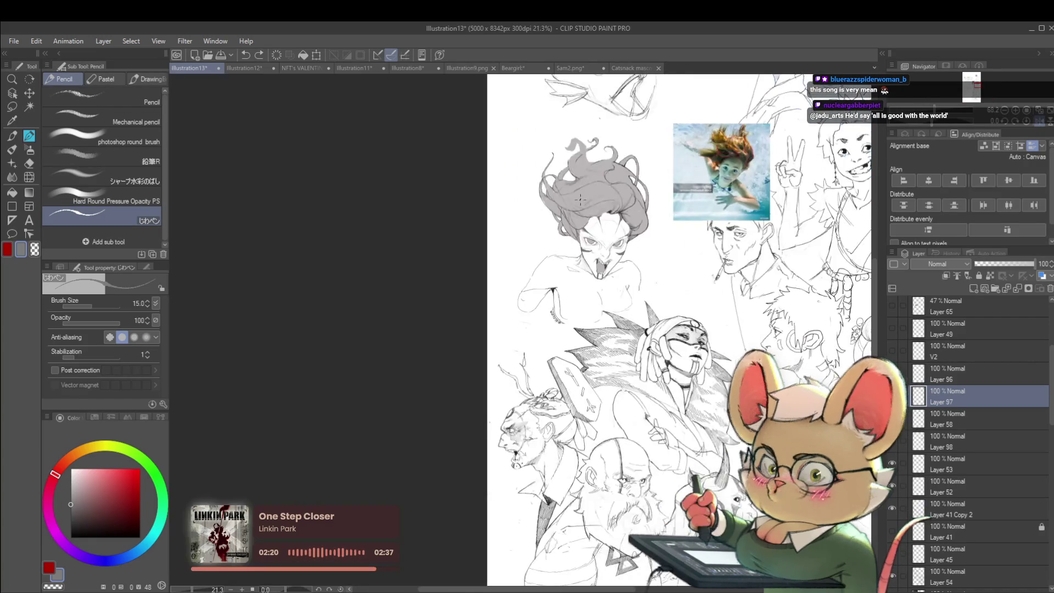
scroll(789, 267, down, 1)
scroll(632, 234, up, 9)
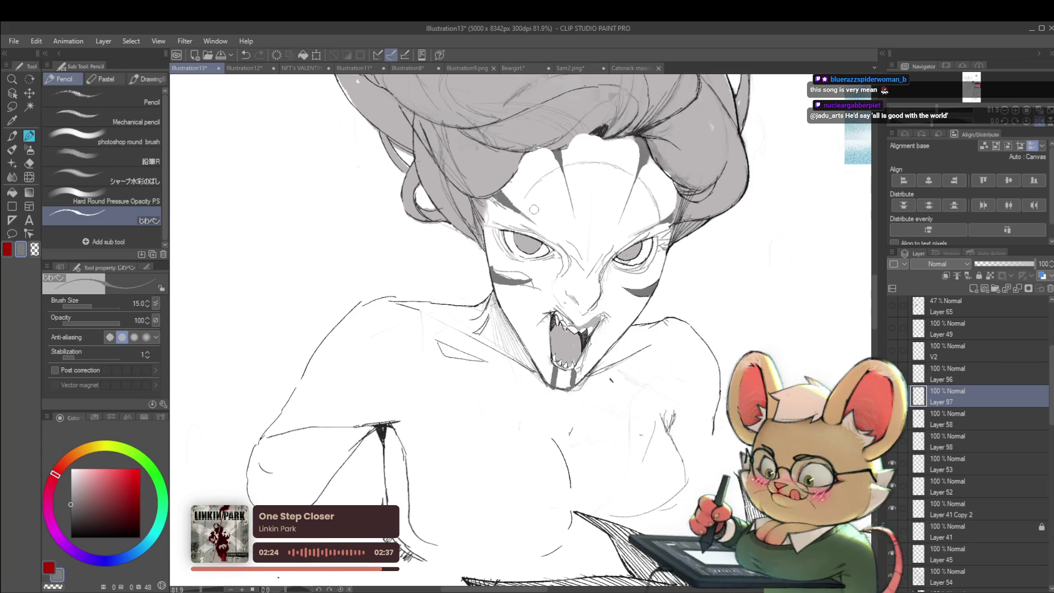
scroll(649, 223, down, 8)
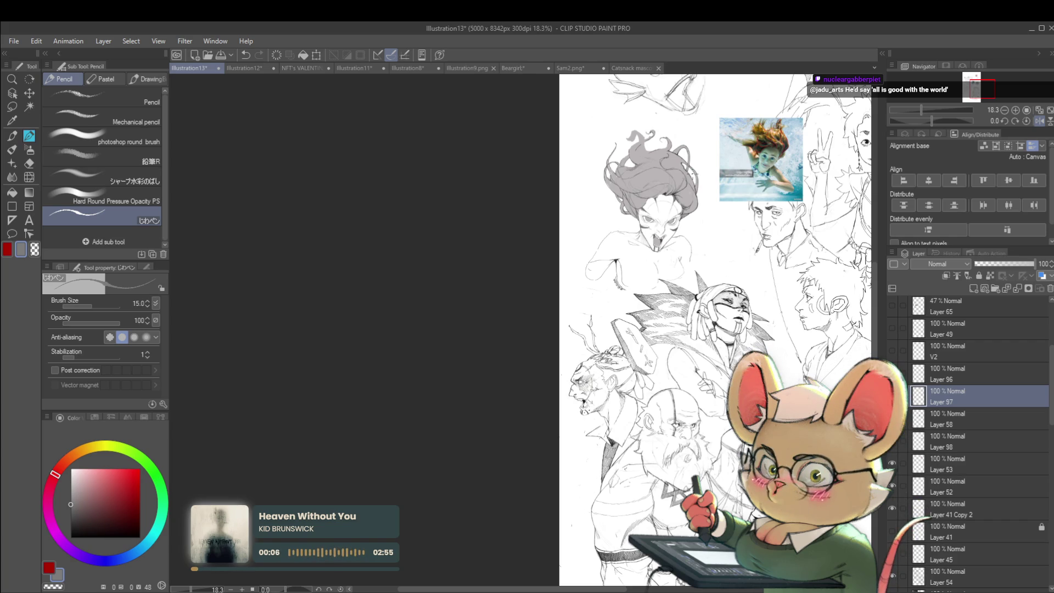
Mirror the canvas view, flip it back with H, and centre the woman's figure.
click(1039, 121)
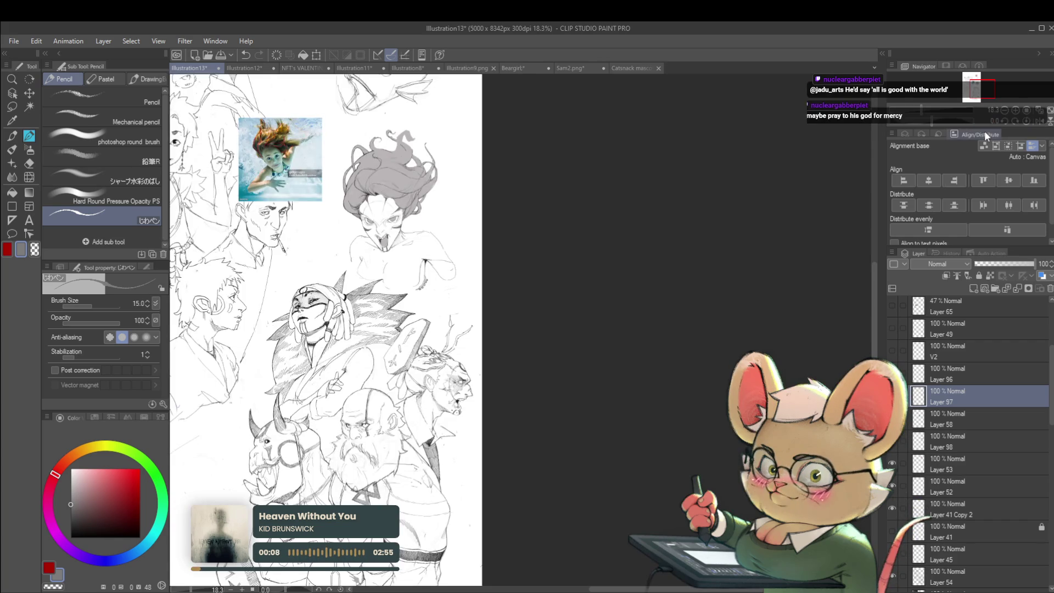
scroll(383, 230, up, 5)
scroll(367, 164, up, 1)
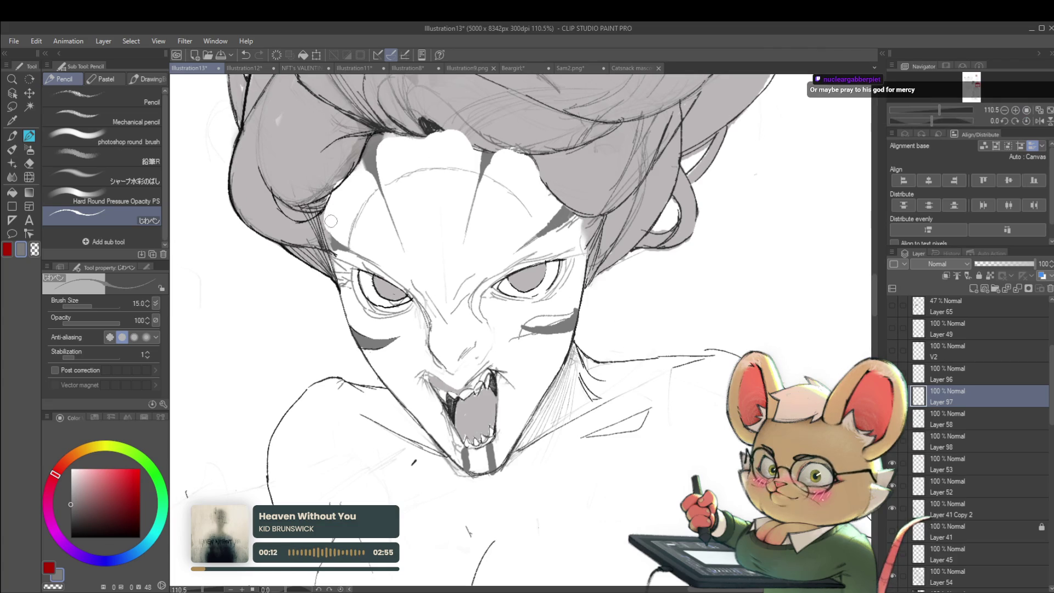
scroll(338, 205, down, 3)
scroll(310, 185, up, 3)
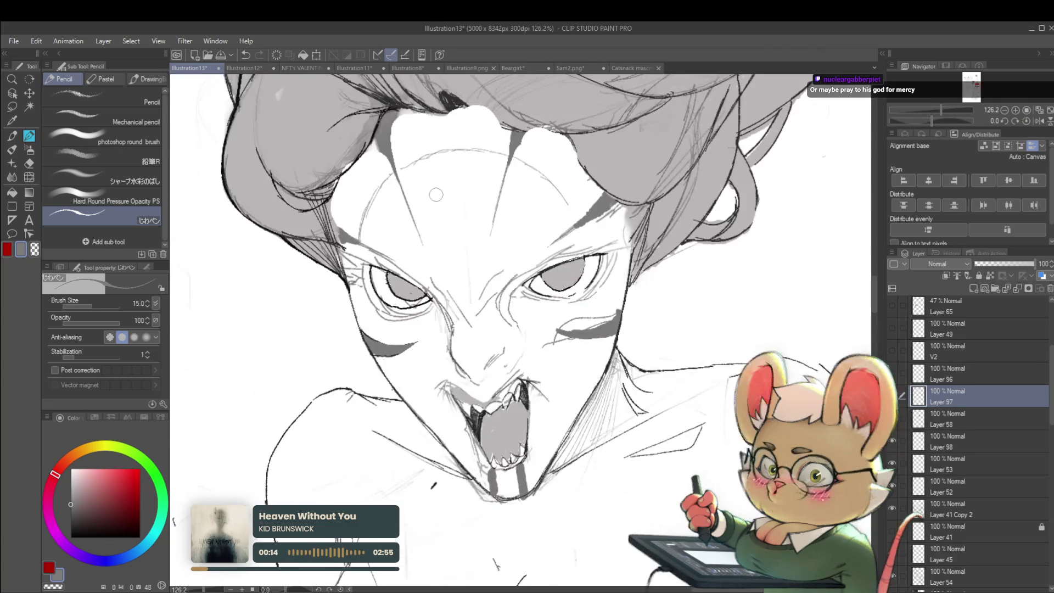
scroll(313, 154, down, 2)
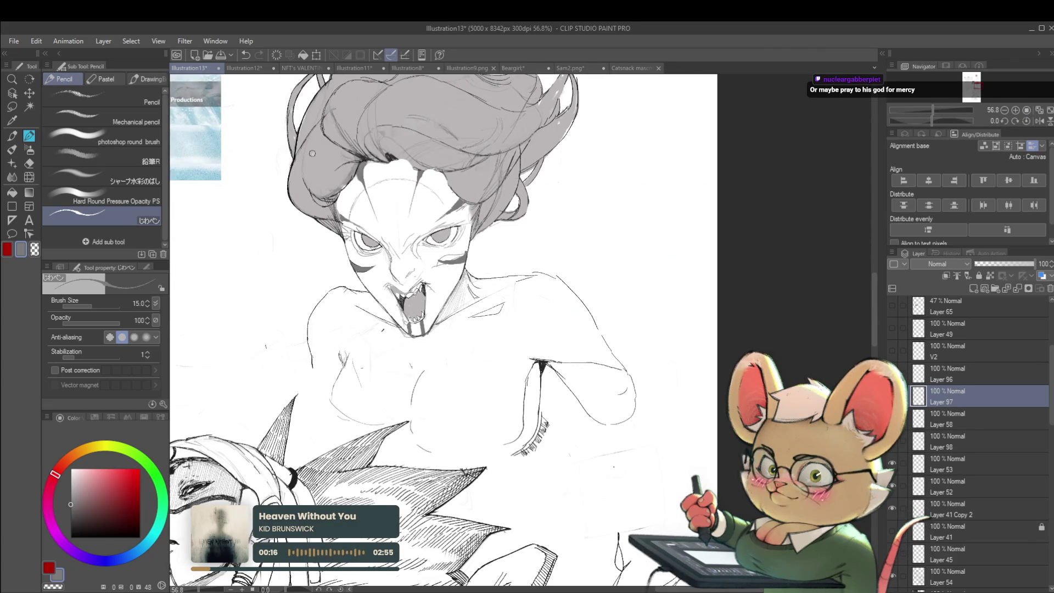
key(h)
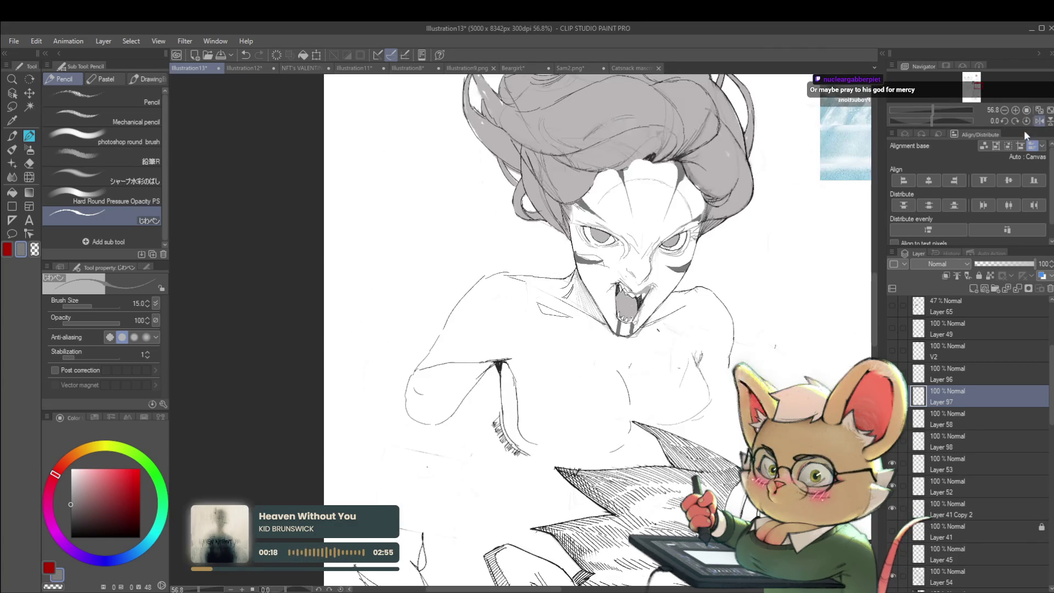
drag(554, 159, 562, 188)
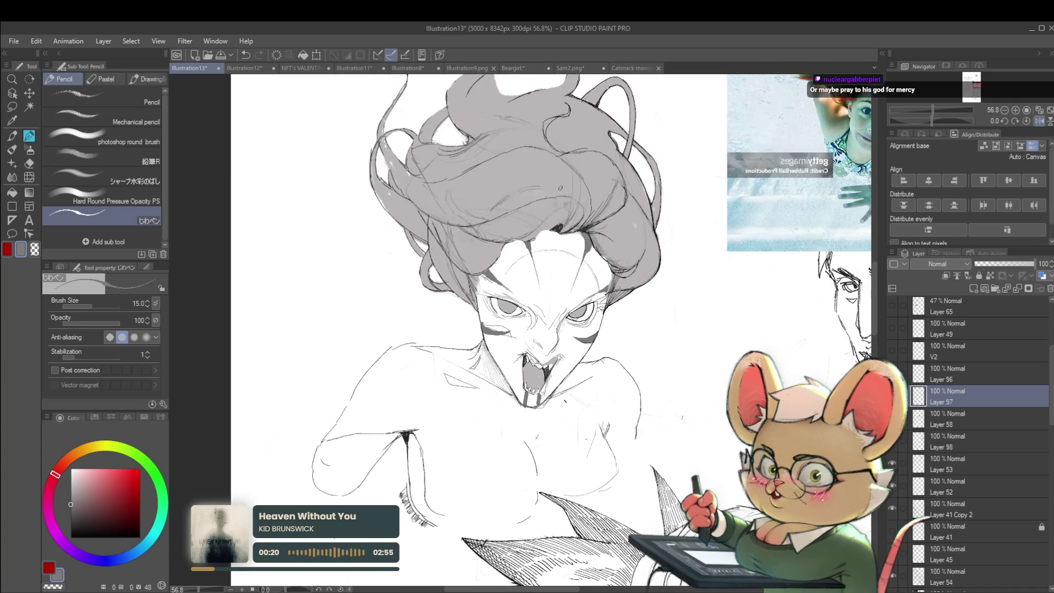
Enlarge the pencil to size 120 and draw a curved line on the woman's torso.
key(bracketright)
key(bracketright)
key(bracketright)
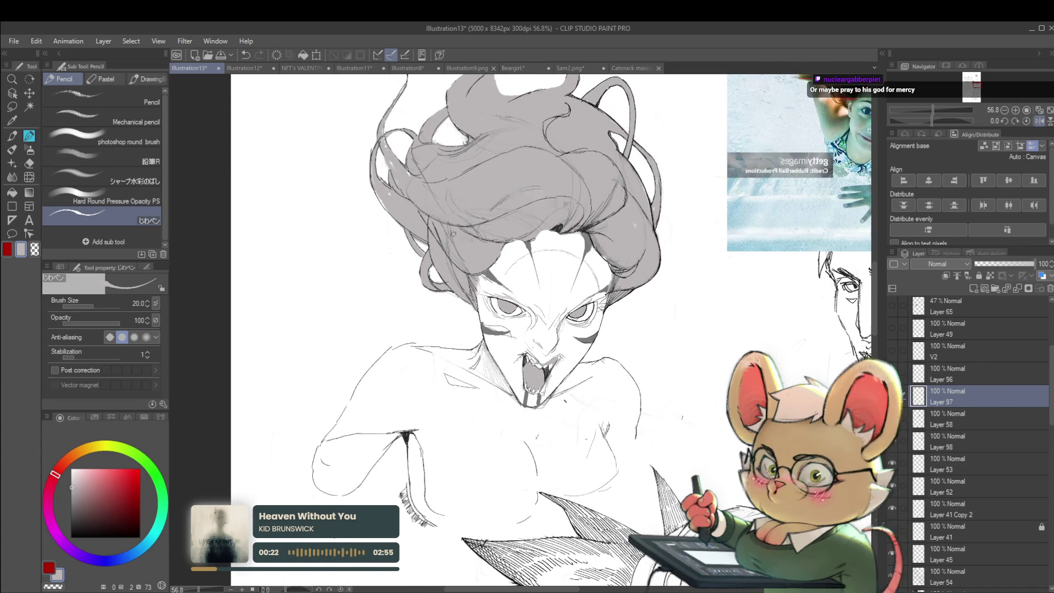
key(bracketright)
key(bracketright)
key(bracketright)
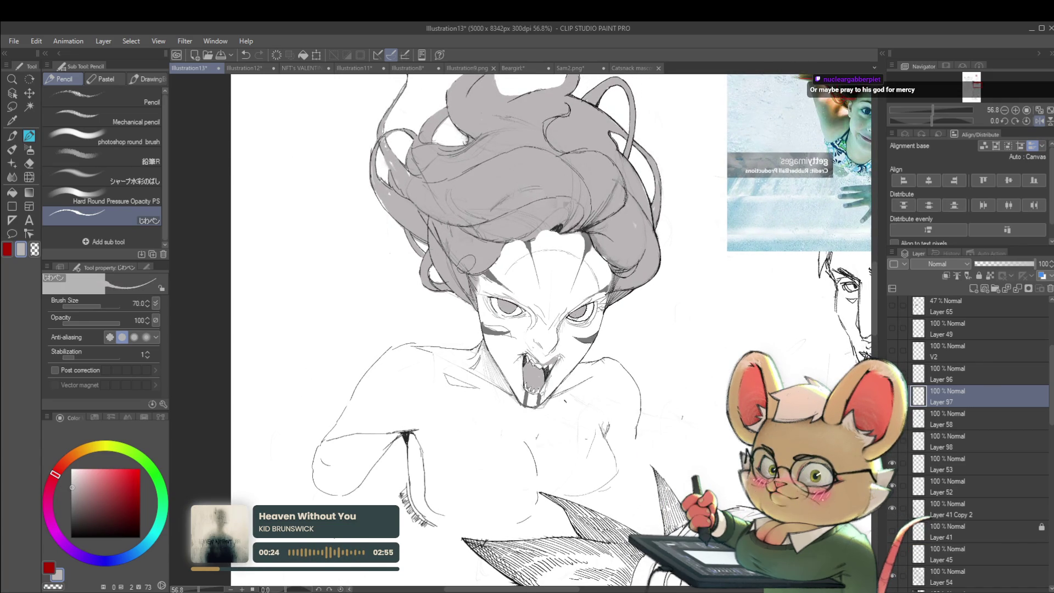
key(bracketright)
key(bracketright)
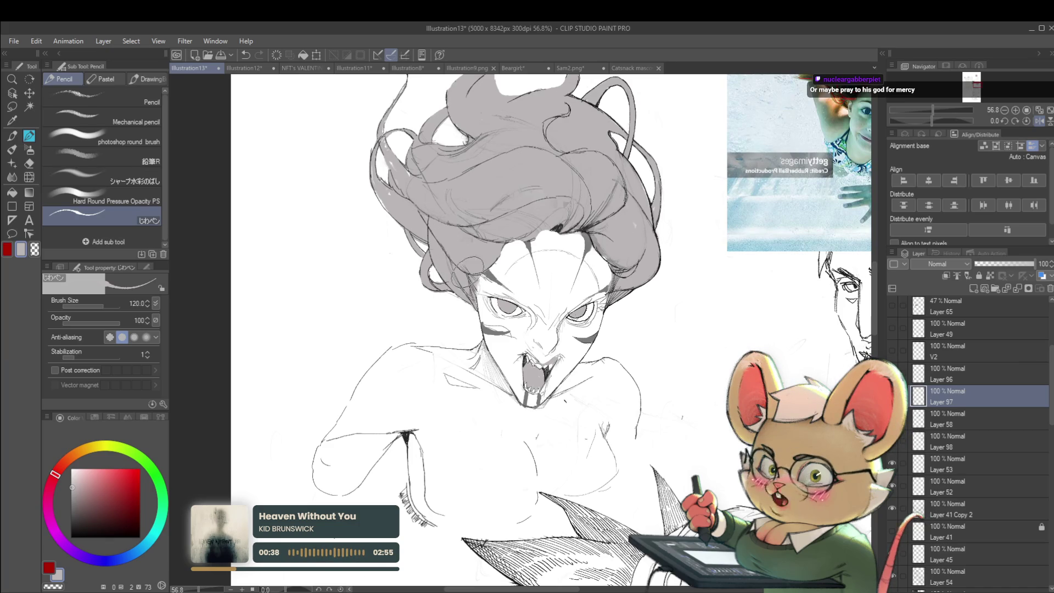
drag(659, 512, 667, 533)
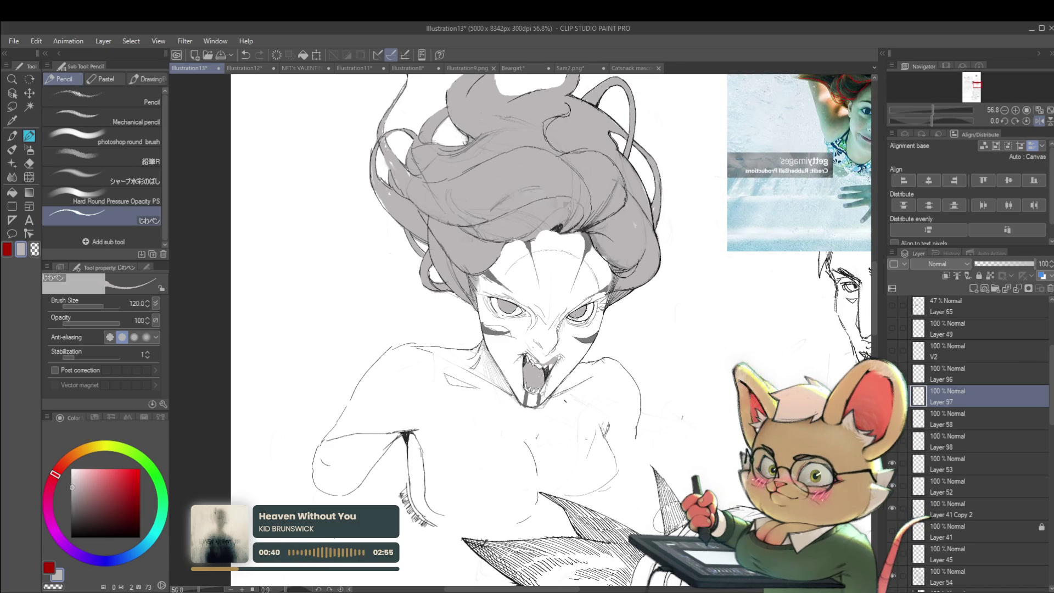
scroll(446, 252, up, 3)
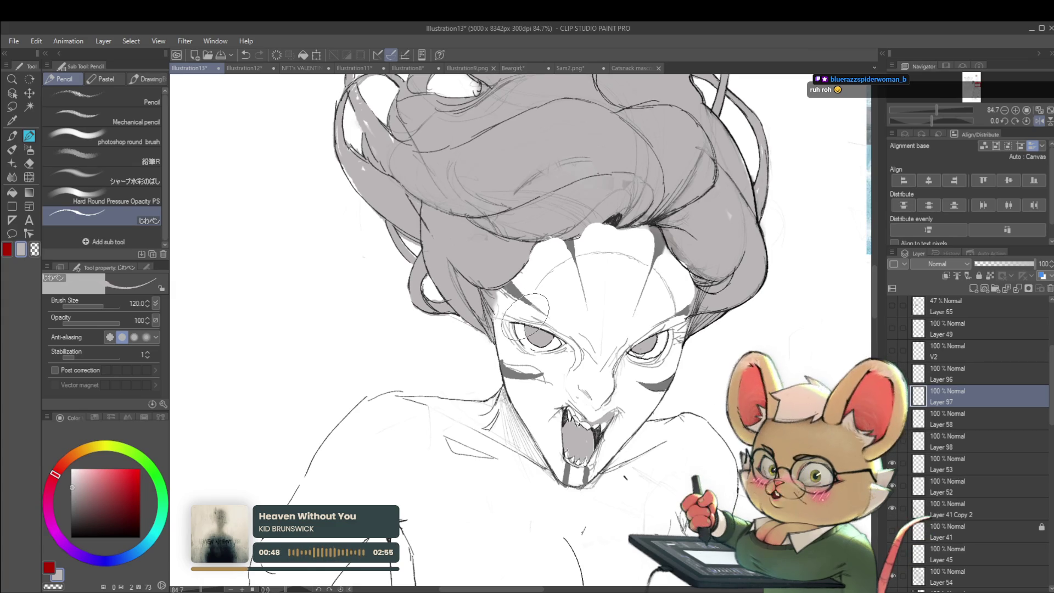
key(ctrl+minus)
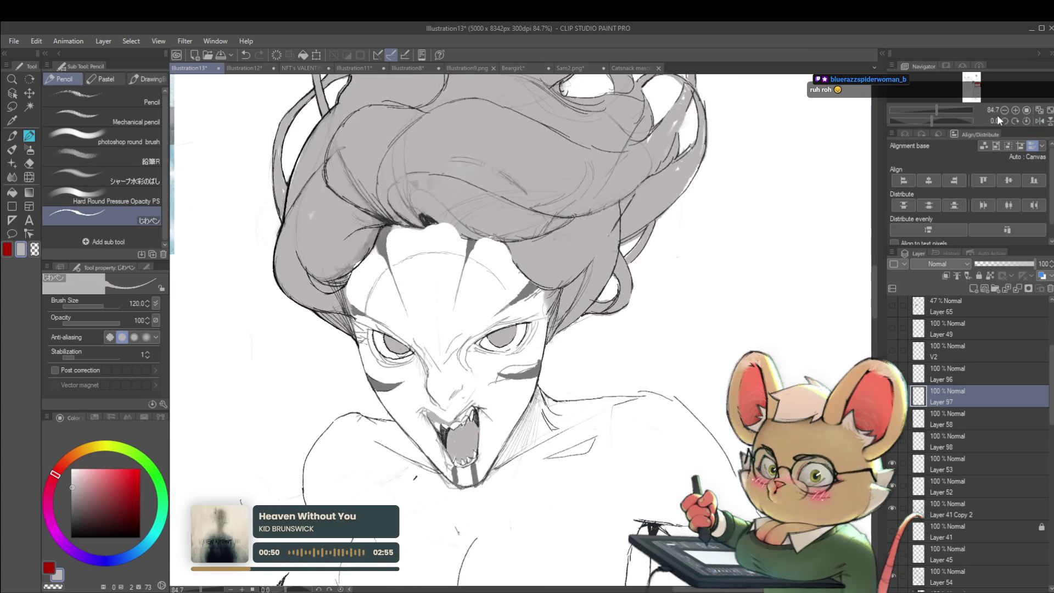
key(ctrl+minus)
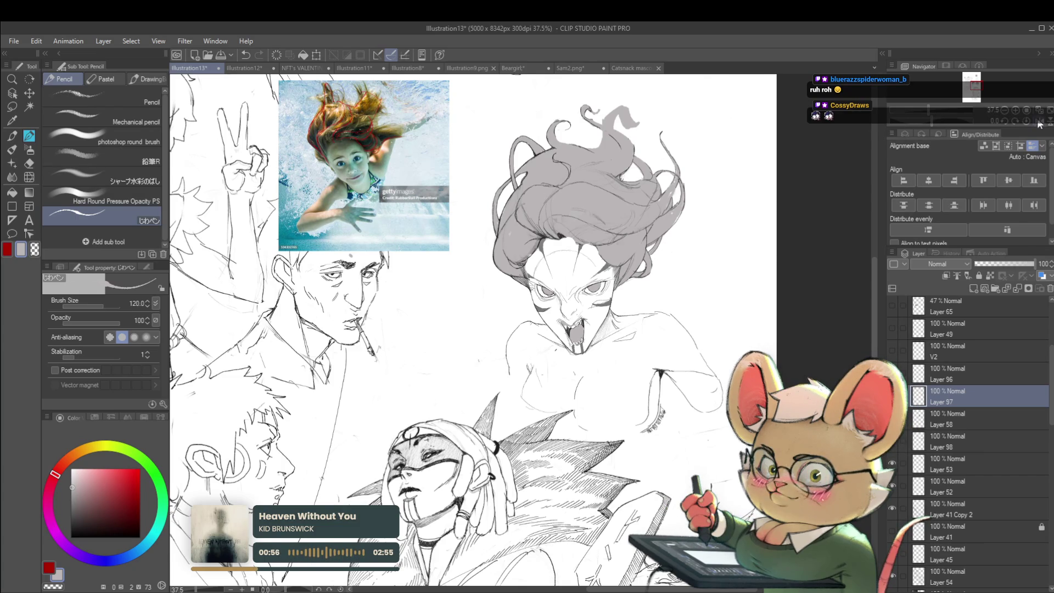
key(h)
key(ctrl+plus)
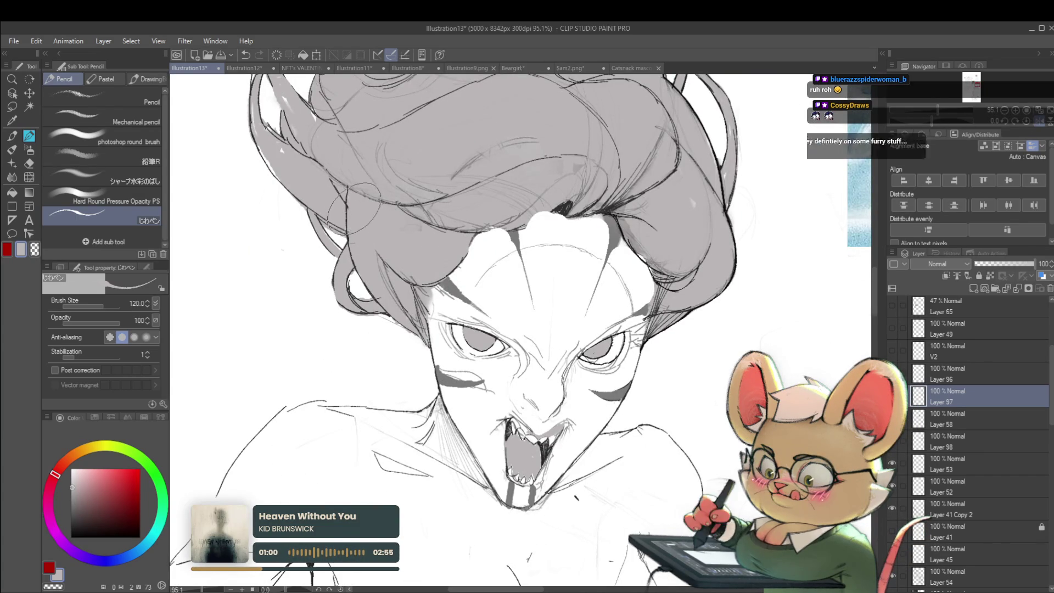
drag(341, 198, 367, 202)
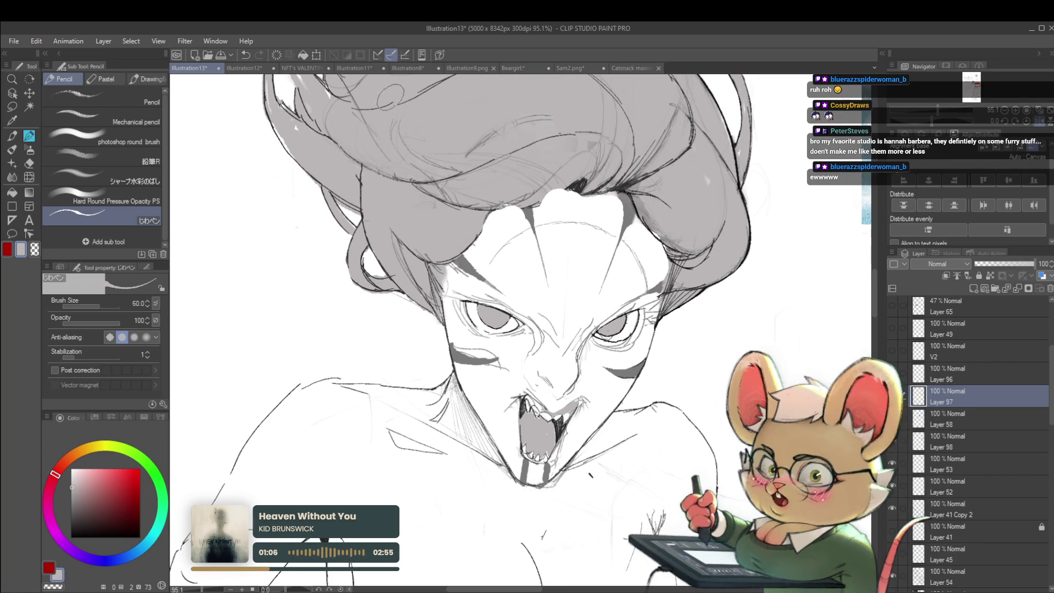
click(363, 186)
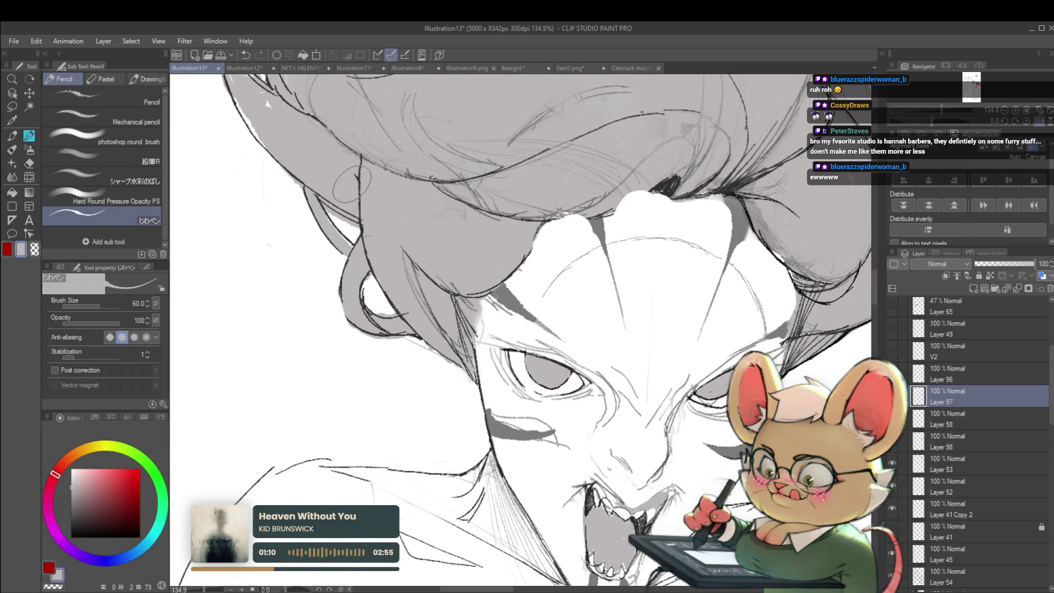
scroll(356, 184, down, 8)
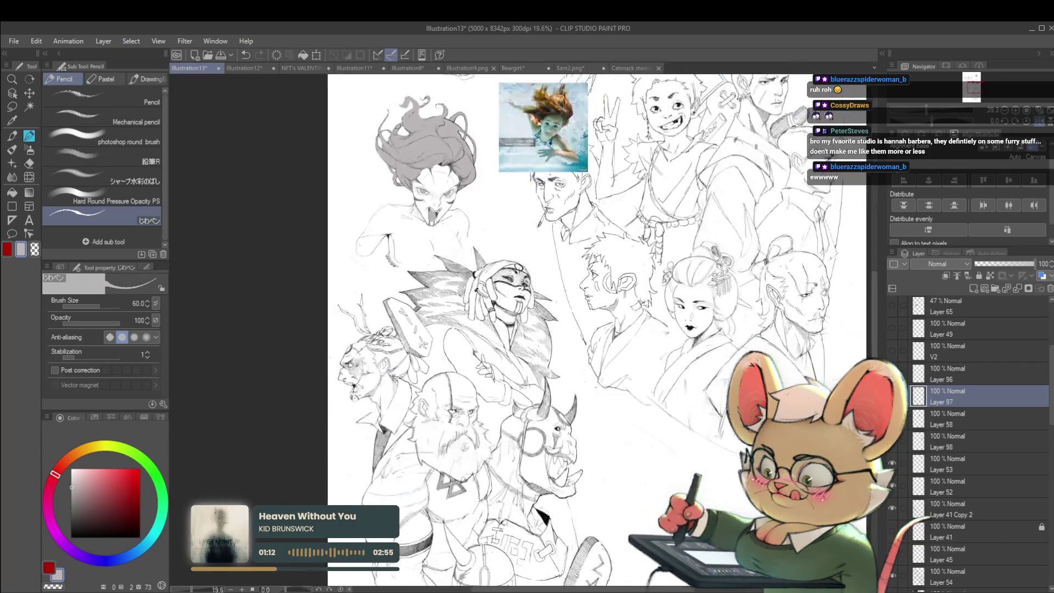
scroll(598, 330, up, 3)
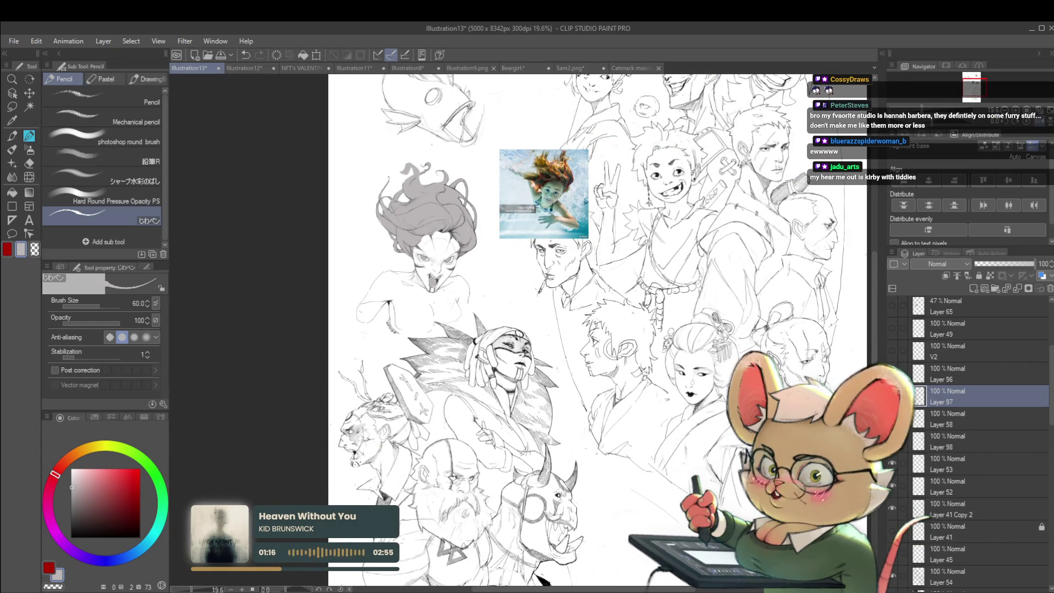
click(1035, 130)
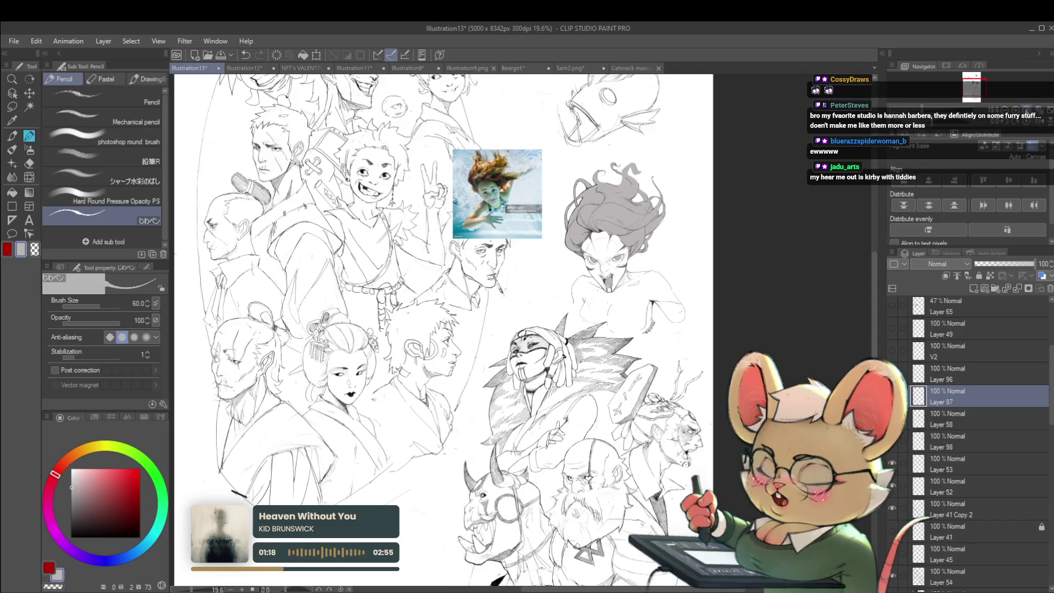
scroll(584, 211, up, 2)
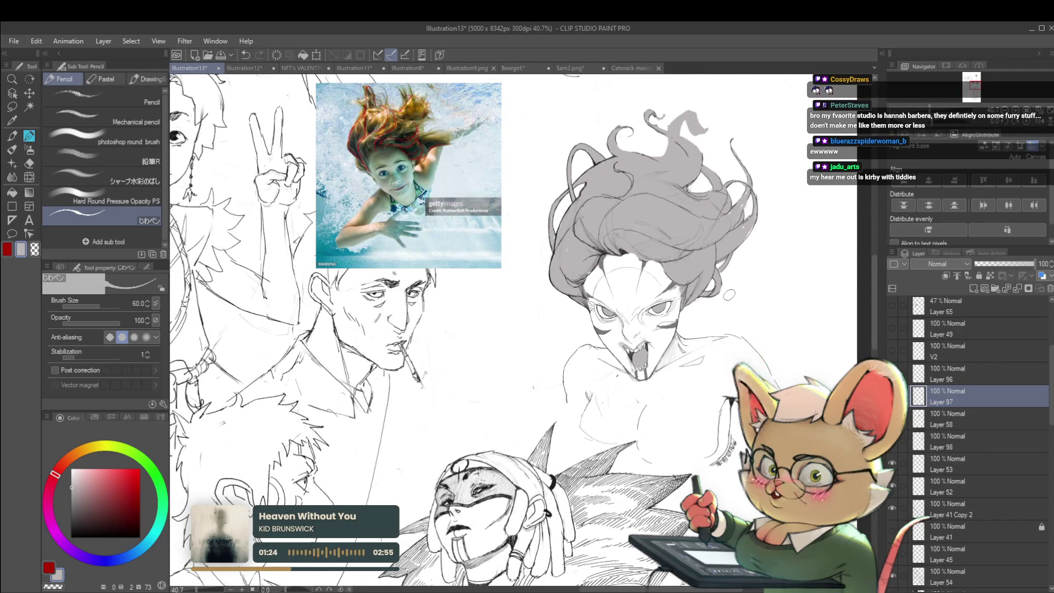
drag(729, 295, 706, 307)
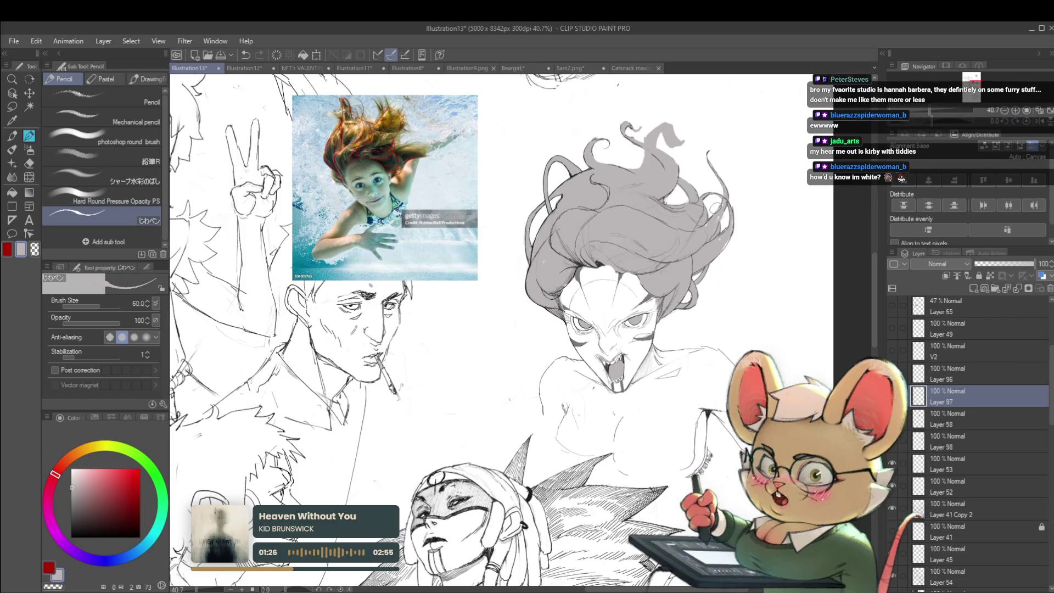
click(1009, 123)
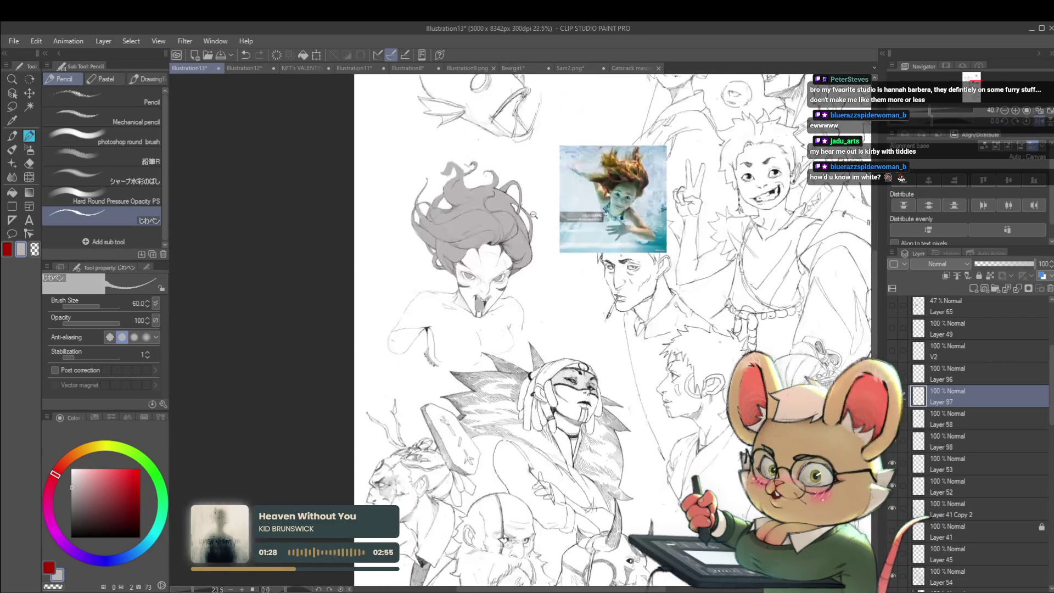
scroll(467, 330, up, 3)
scroll(509, 215, up, 2)
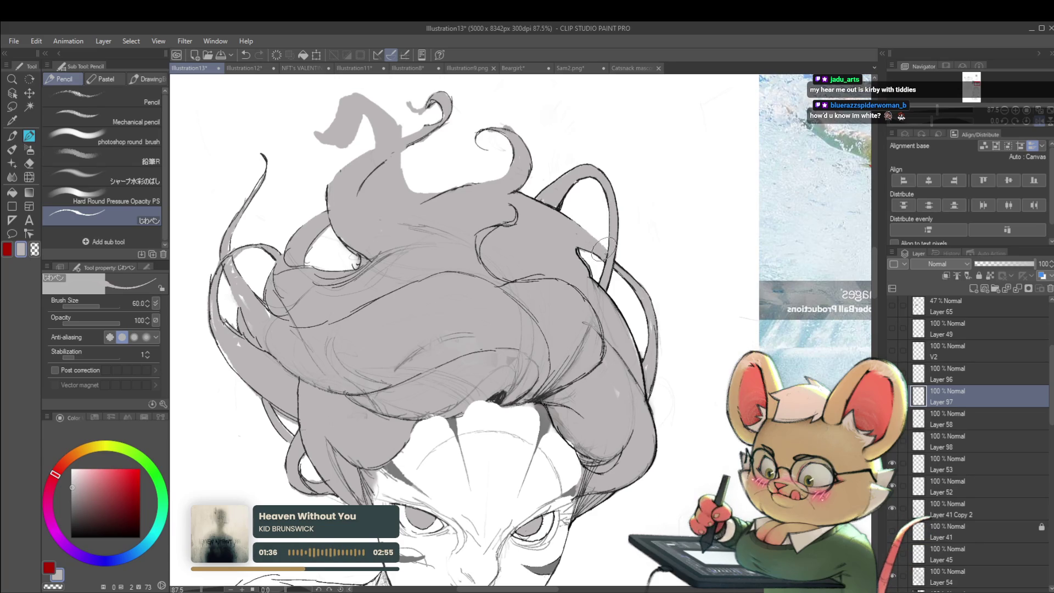
scroll(600, 253, down, 5)
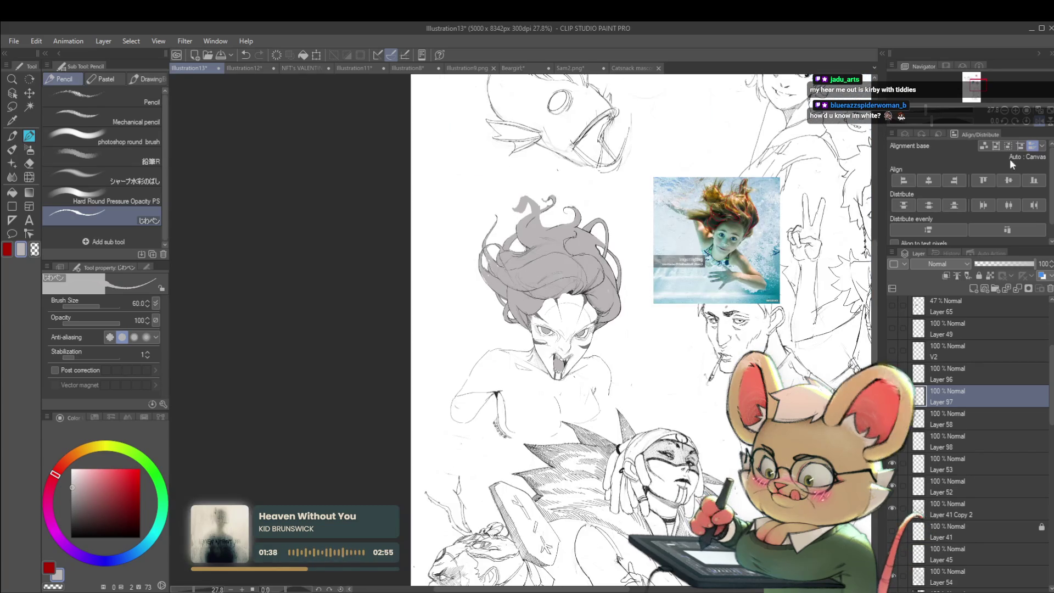
drag(1044, 233, 731, 212)
scroll(574, 188, up, 4)
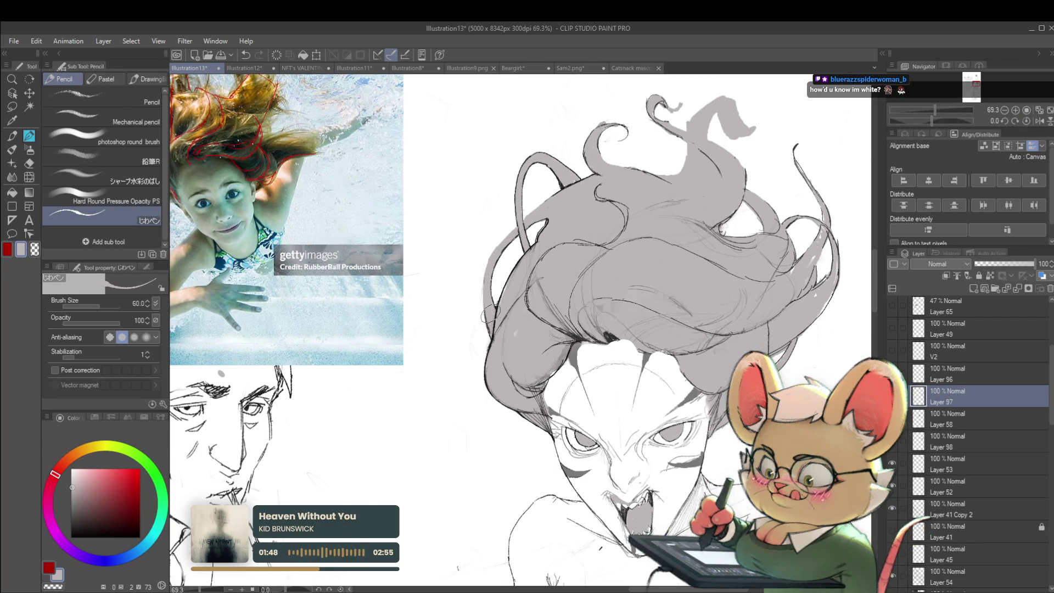
scroll(491, 304, down, 4)
scroll(534, 265, up, 2)
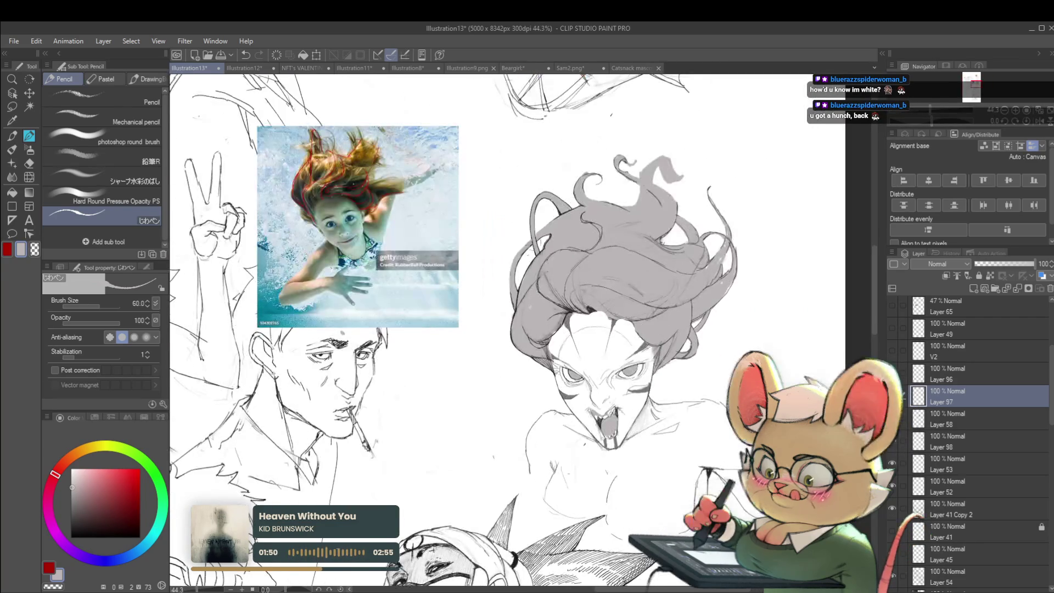
Set the drawing colour to black and return to the pencil at a thinner size 20.
key(p)
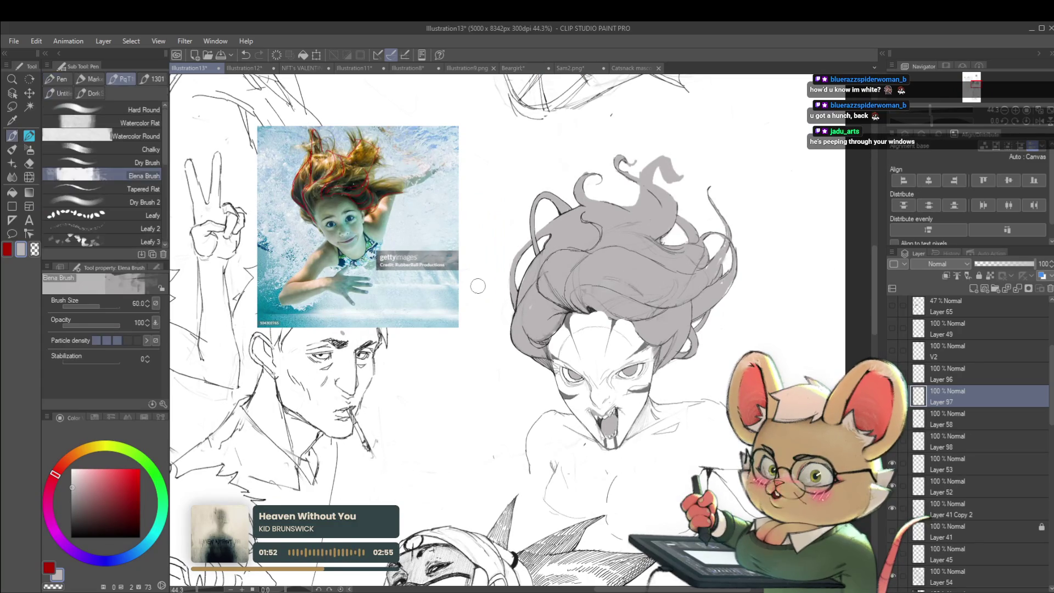
alt+click(511, 294)
scroll(510, 294, up, 2)
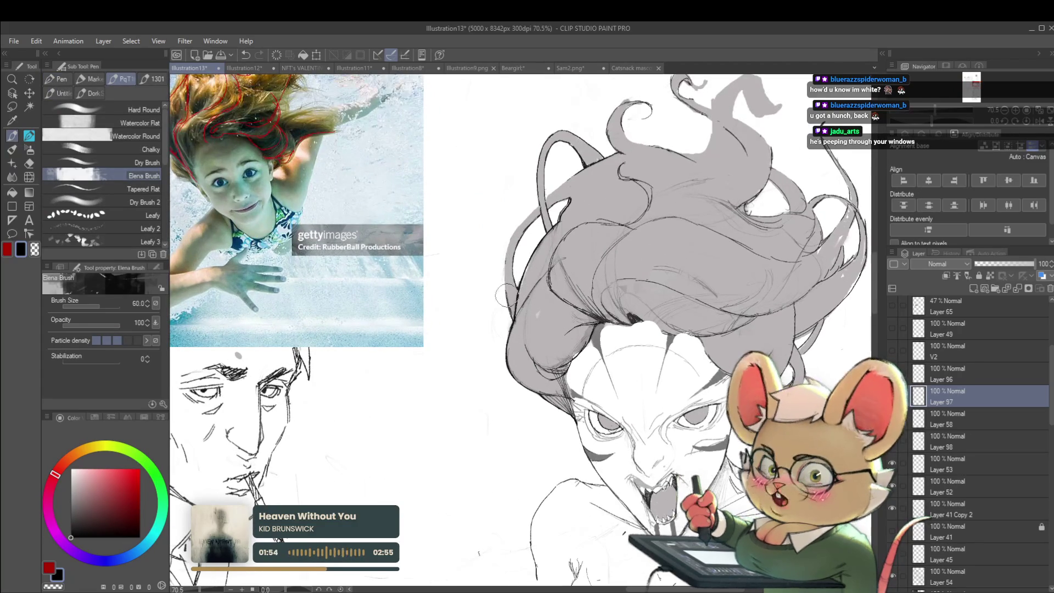
key(p)
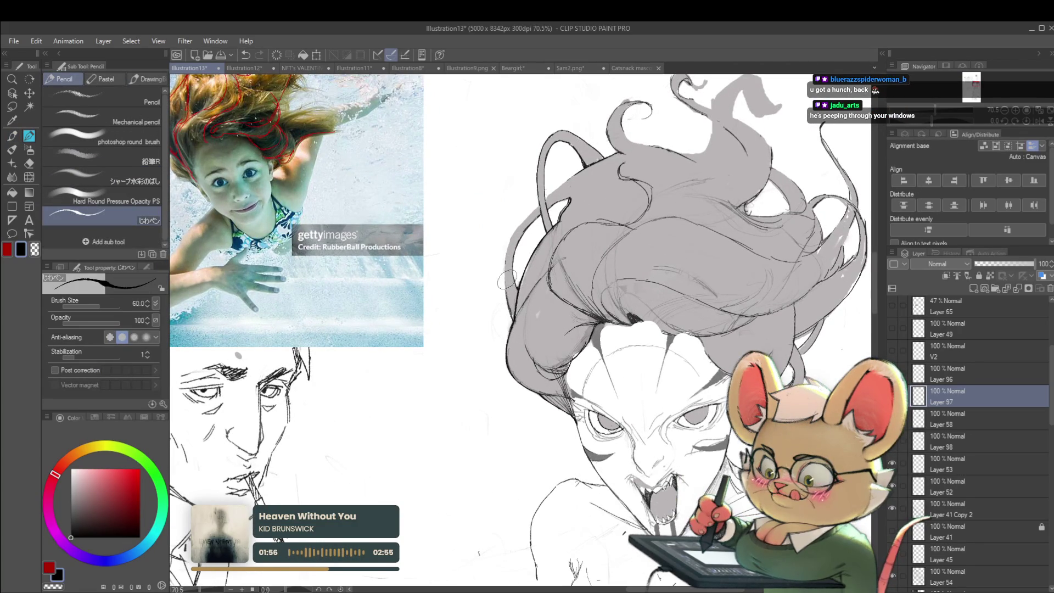
key(bracketleft)
key(bracketleft)
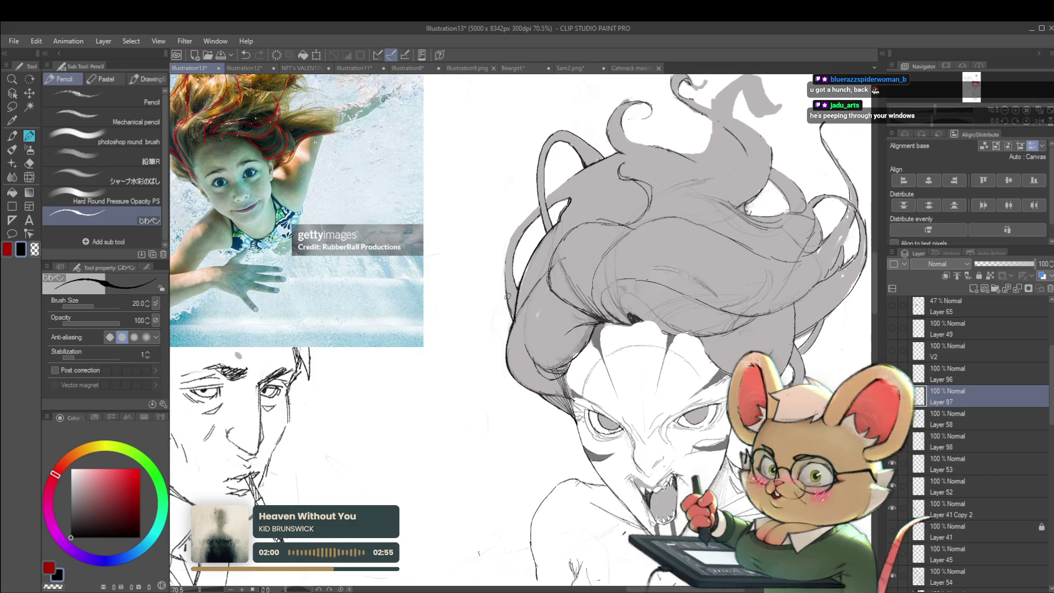
Draw dark strokes along the hair's left edge, undoing and redrawing the first one.
drag(506, 290, 509, 257)
key(ctrl+z)
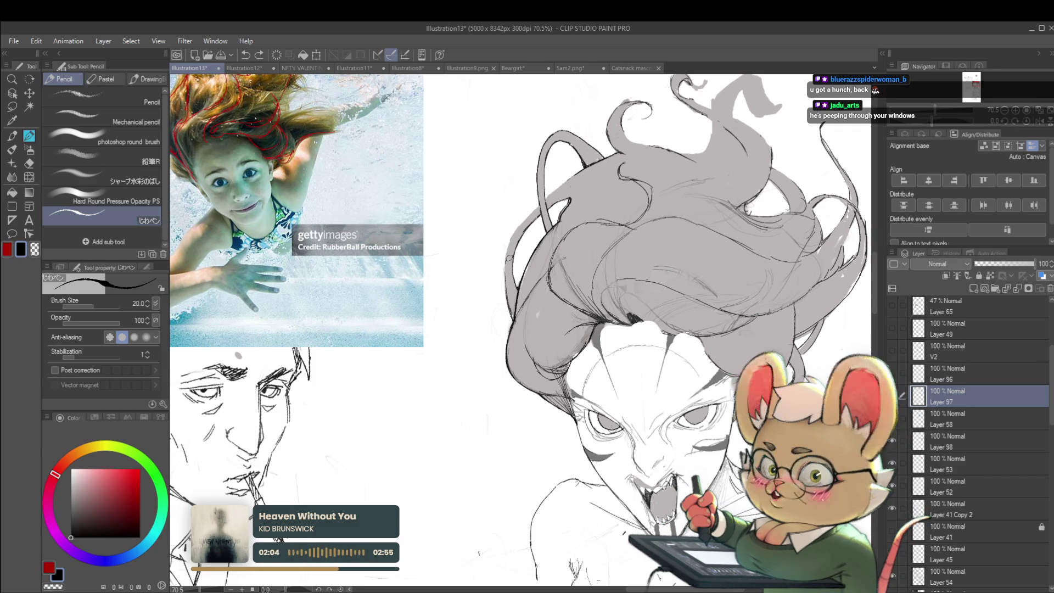
drag(506, 270, 506, 257)
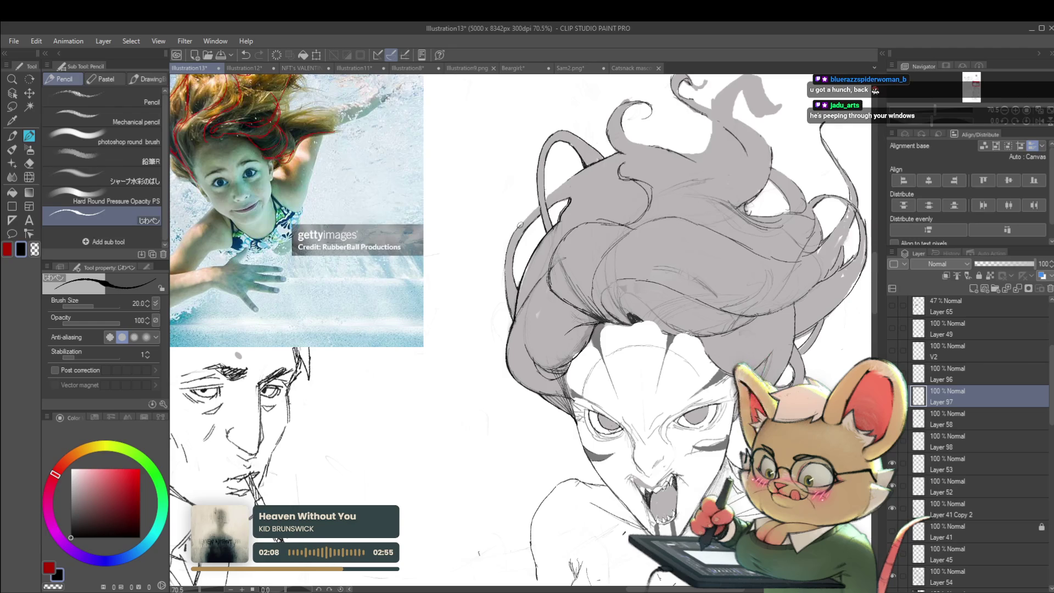
drag(521, 228, 532, 212)
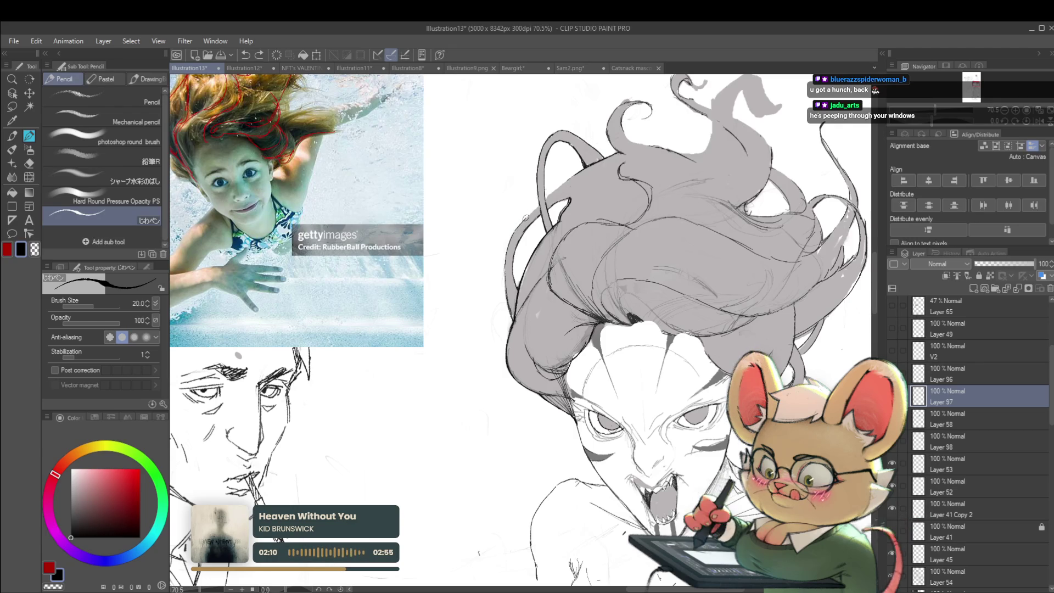
drag(516, 230, 532, 211)
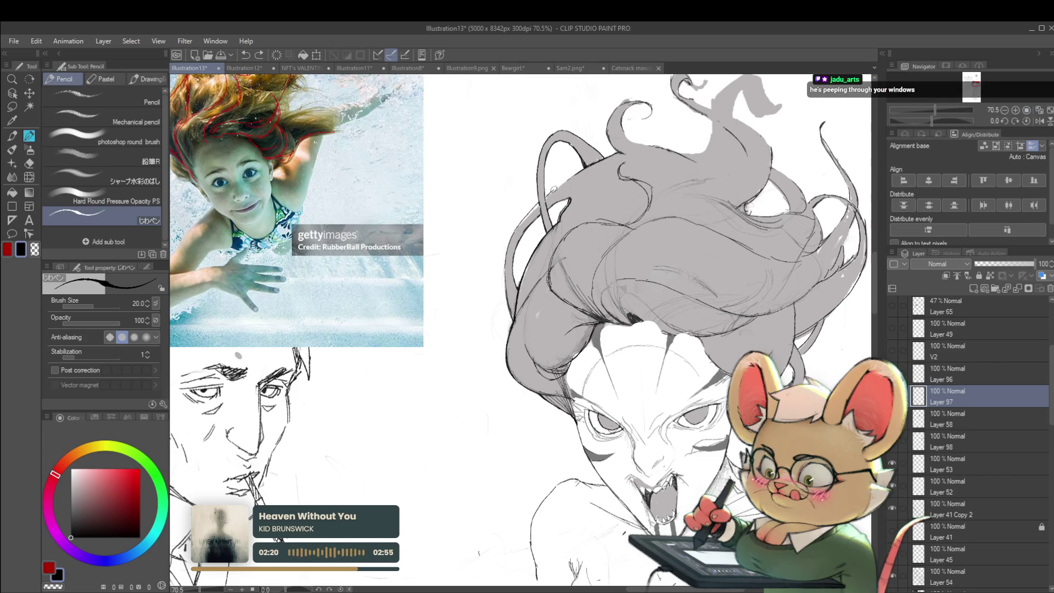
scroll(612, 164, down, 5)
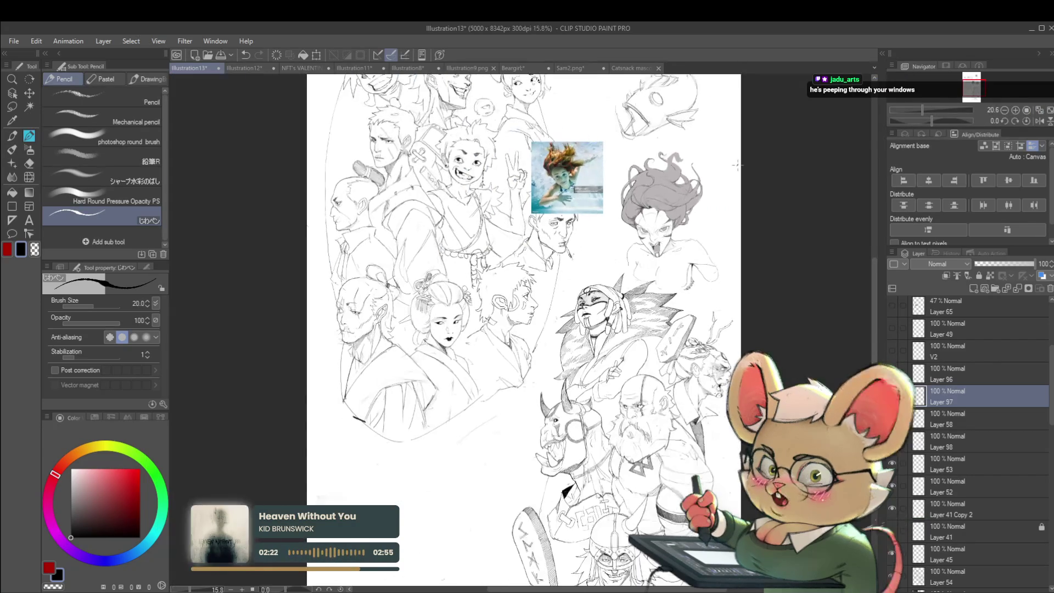
click(1039, 121)
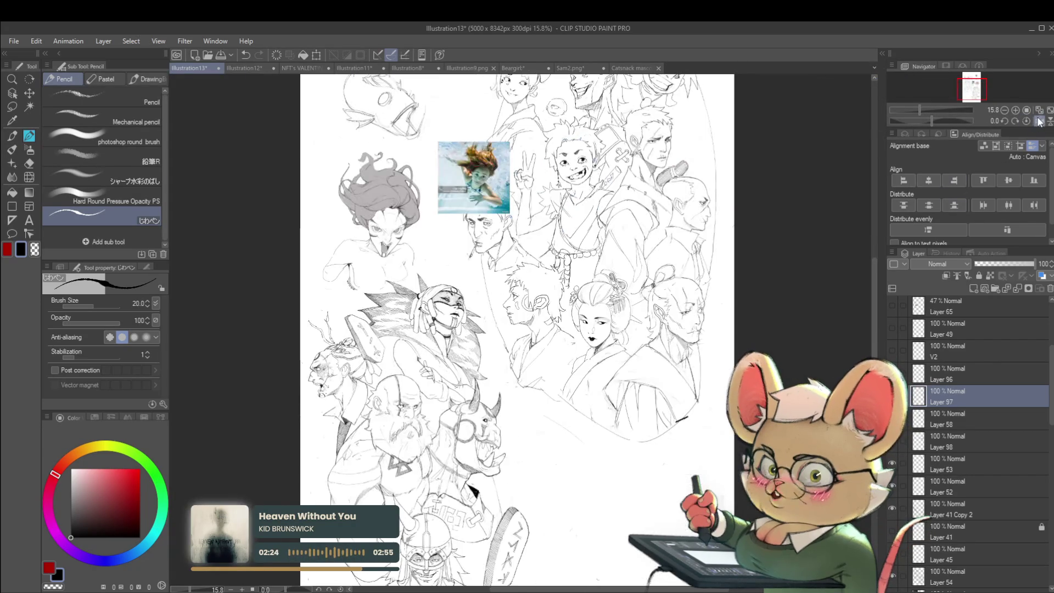
scroll(351, 203, up, 5)
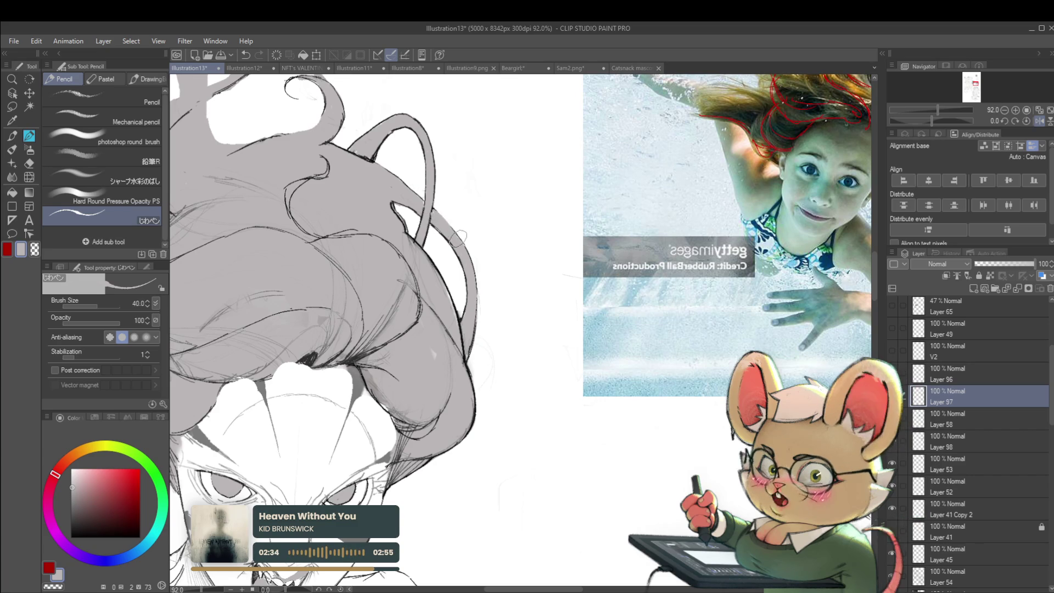
scroll(450, 227, down, 6)
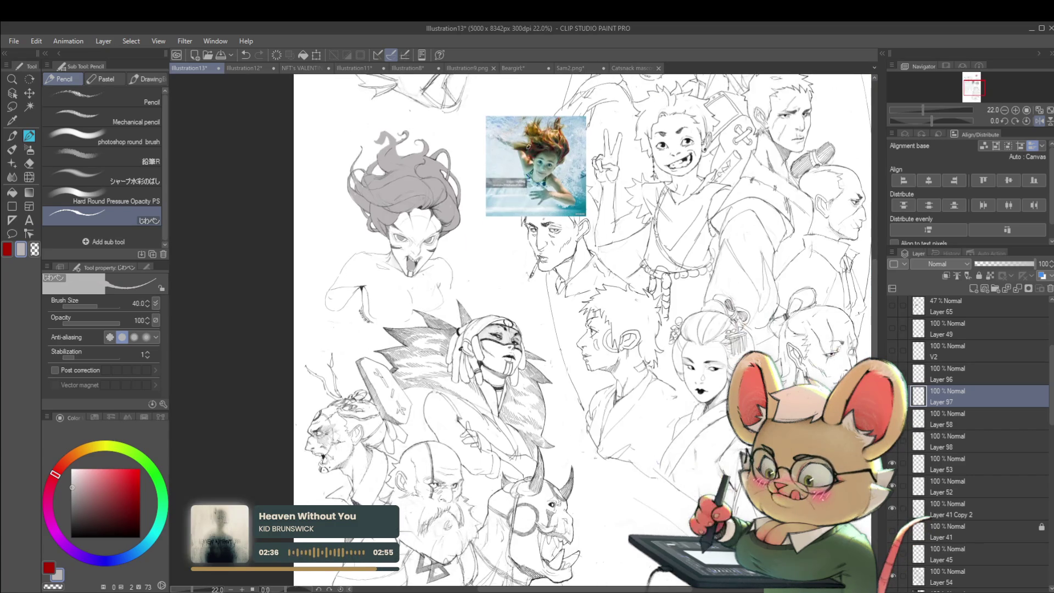
click(1040, 120)
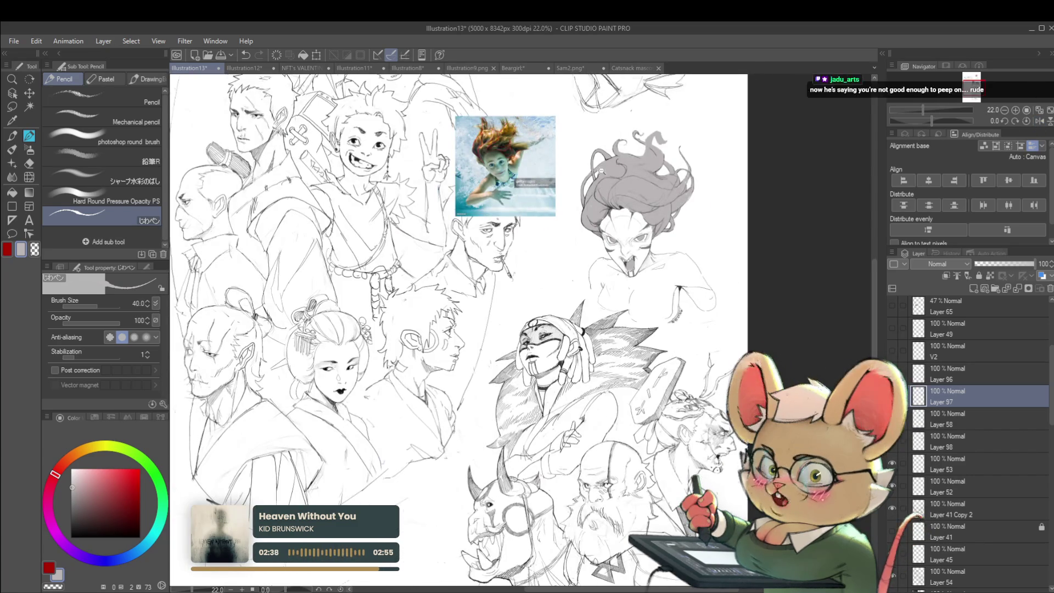
scroll(576, 181, up, 4)
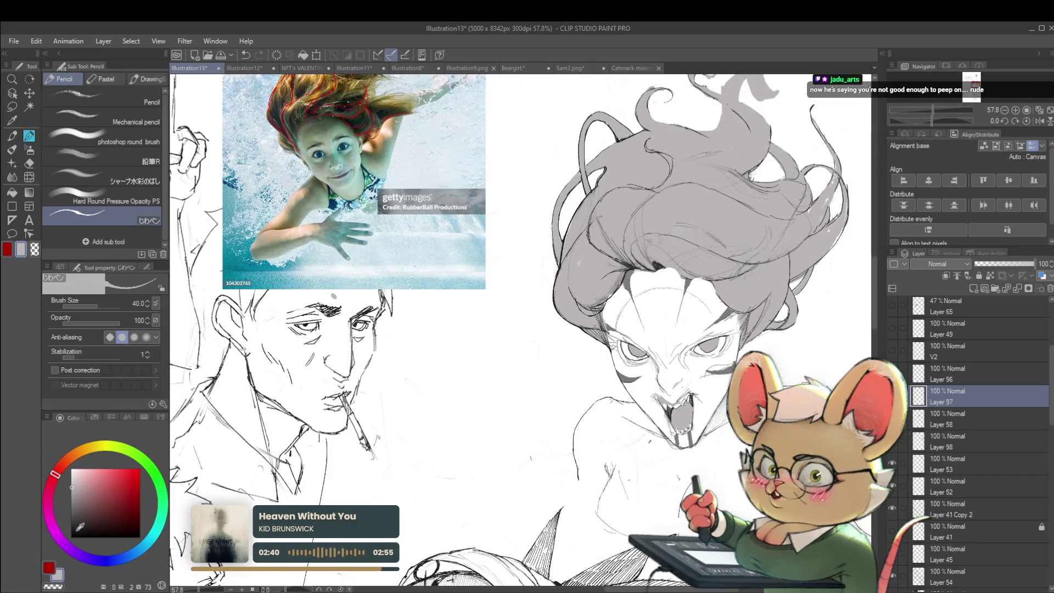
Step the pencil size down through 25 and 20 to 15, then move the view to the woman's face.
scroll(586, 165, up, 3)
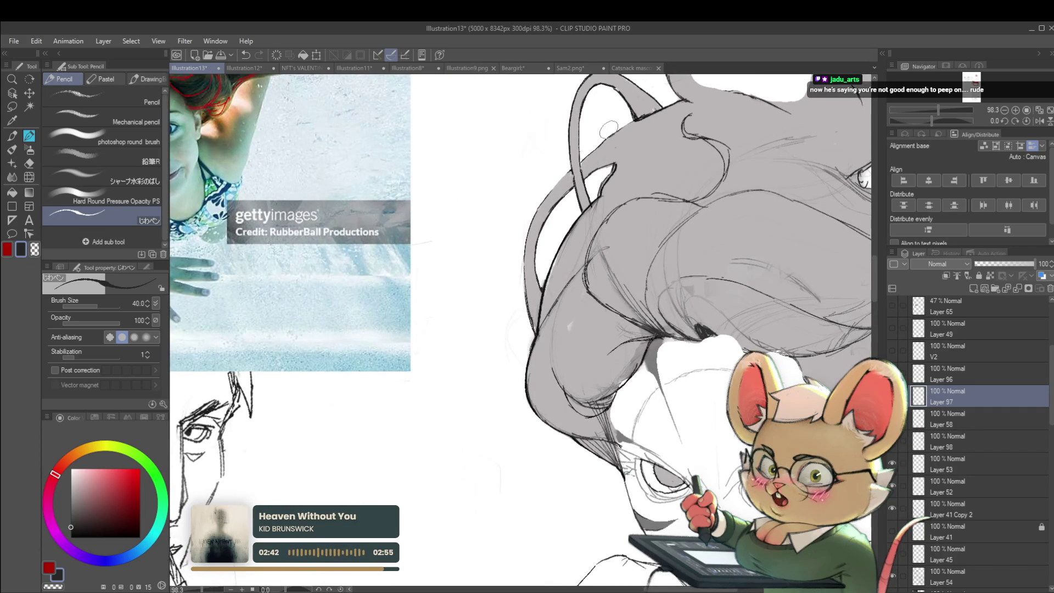
key(bracketleft)
key(bracketleft)
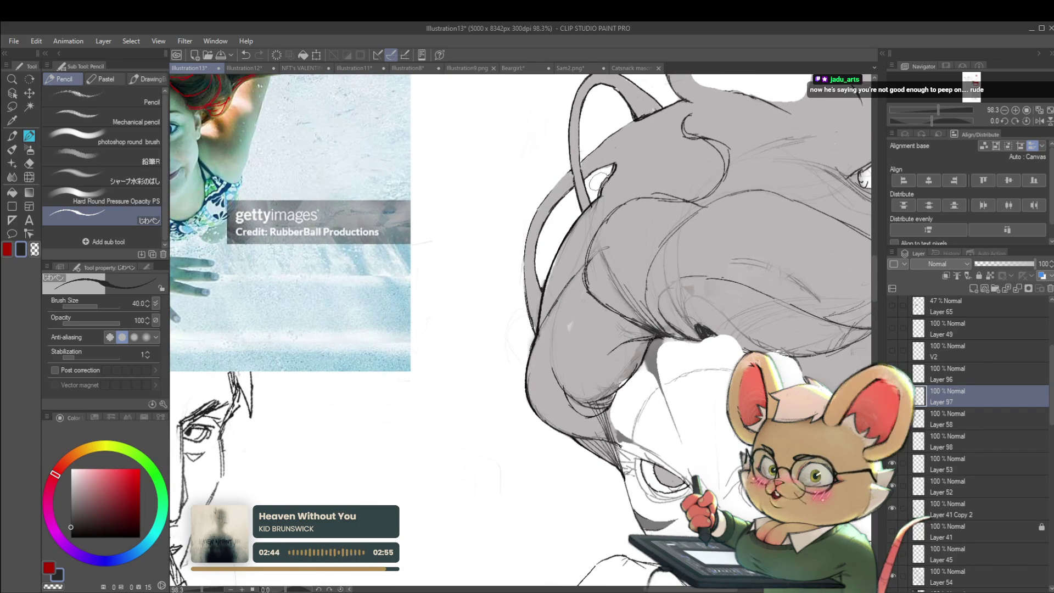
key(bracketleft)
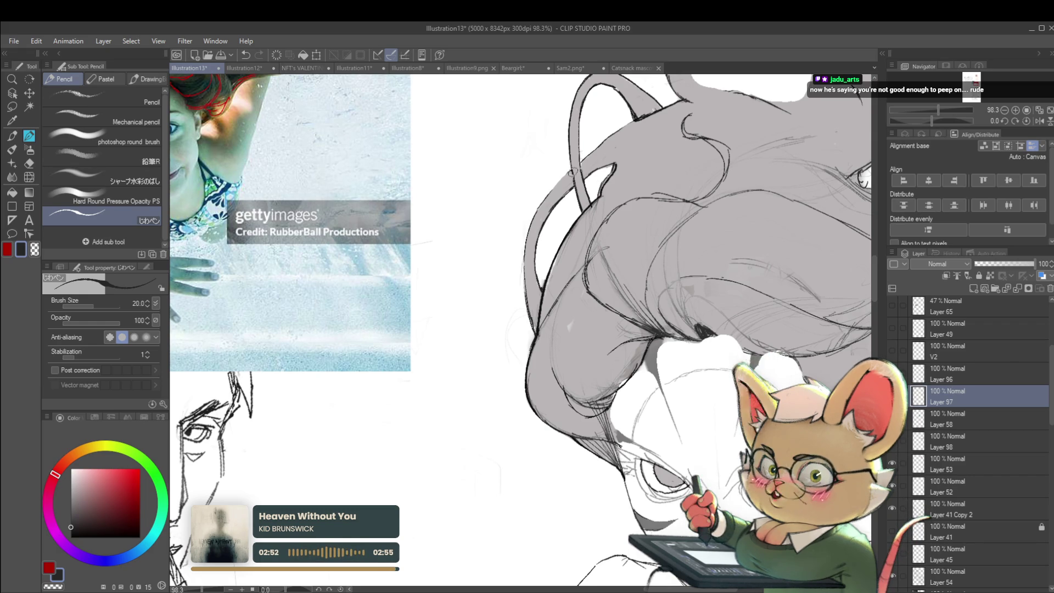
key(bracketleft)
key(bracketleft)
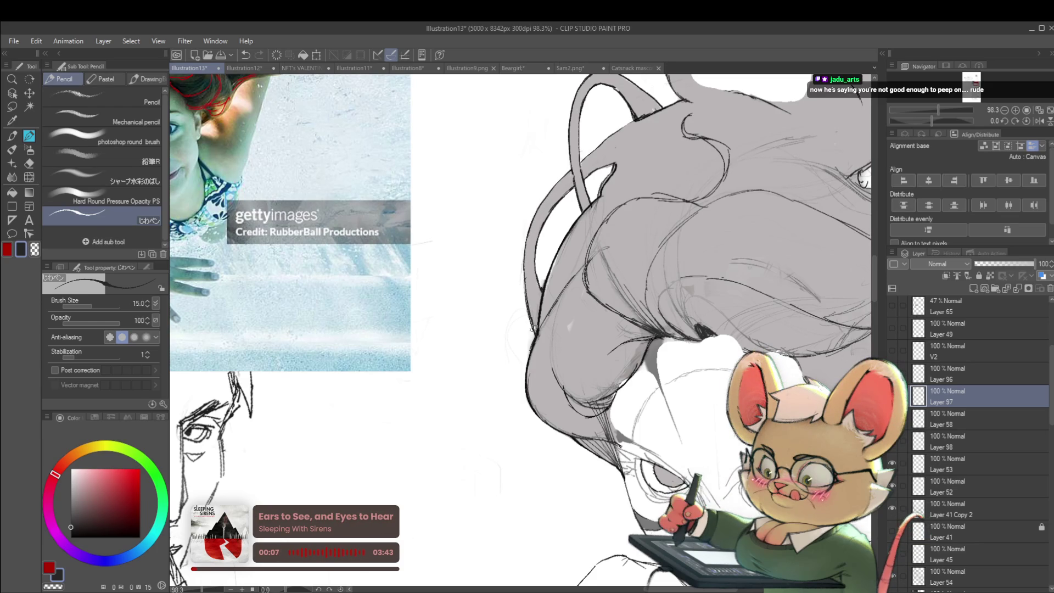
scroll(533, 325, down, 5)
scroll(546, 224, up, 4)
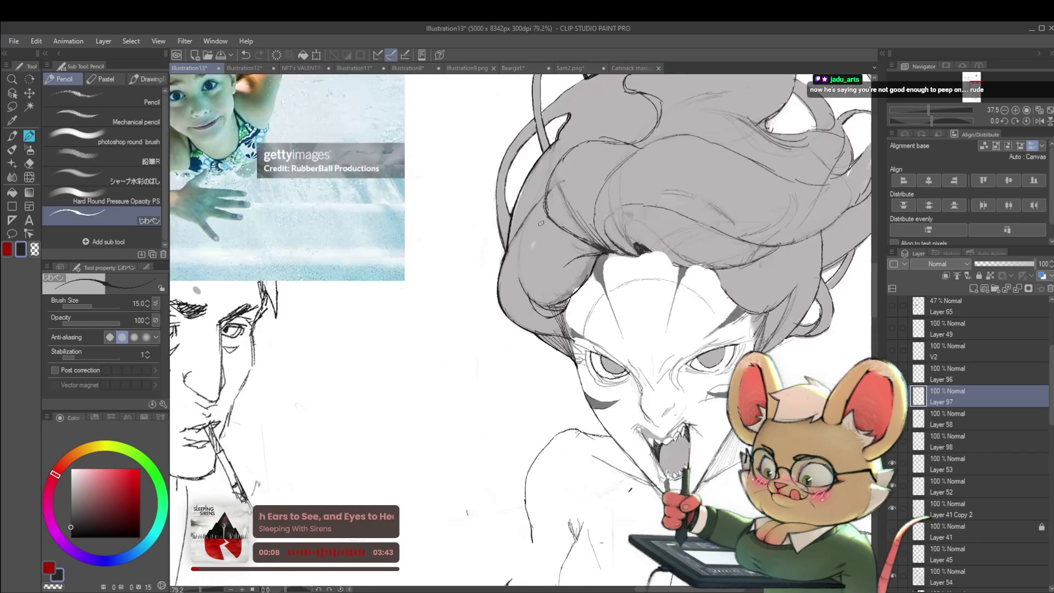
scroll(501, 220, up, 2)
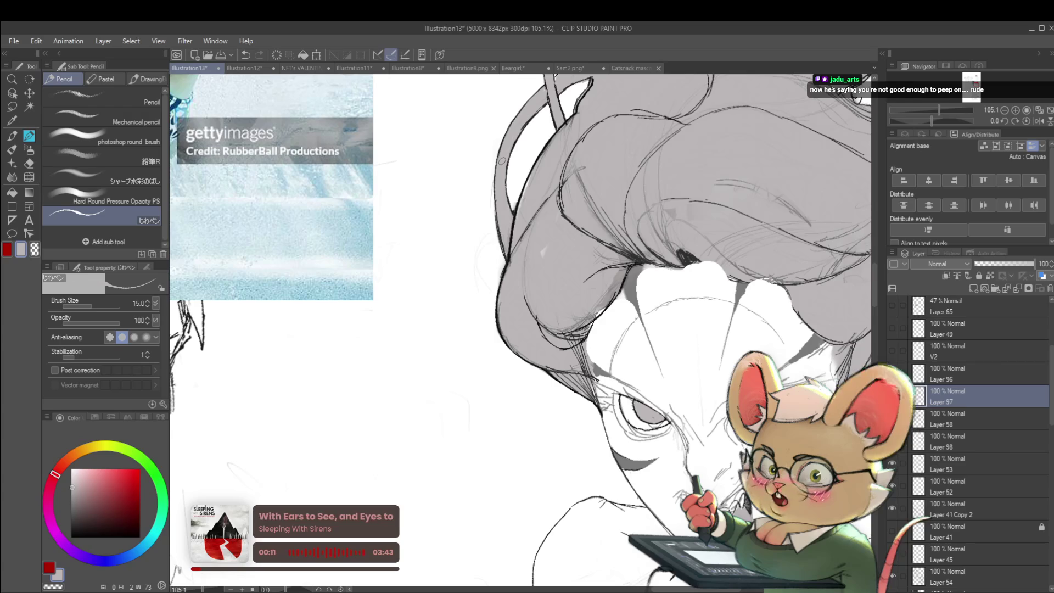
scroll(474, 165, down, 1)
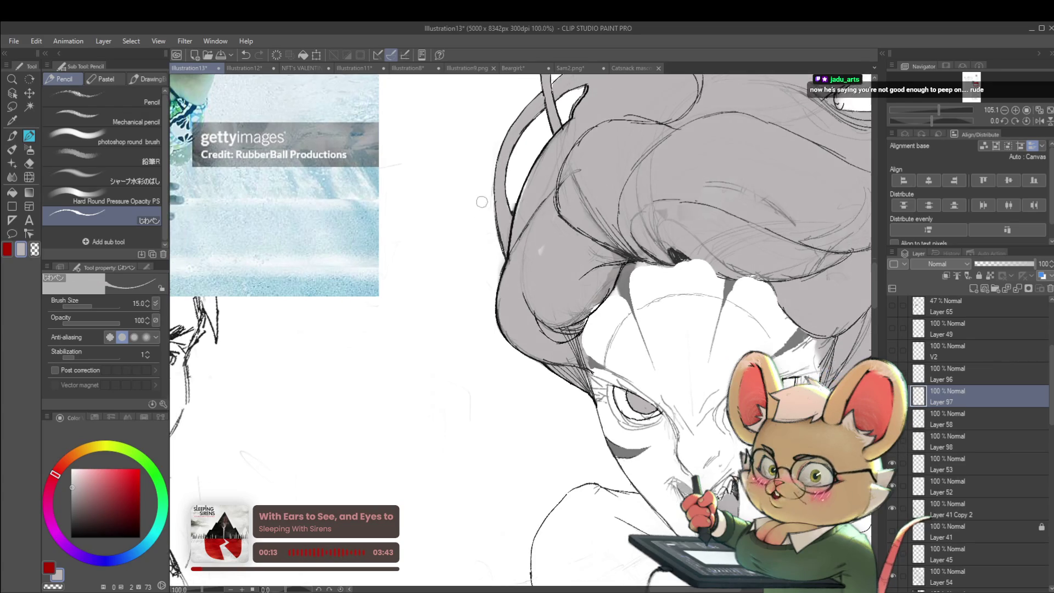
scroll(496, 245, down, 6)
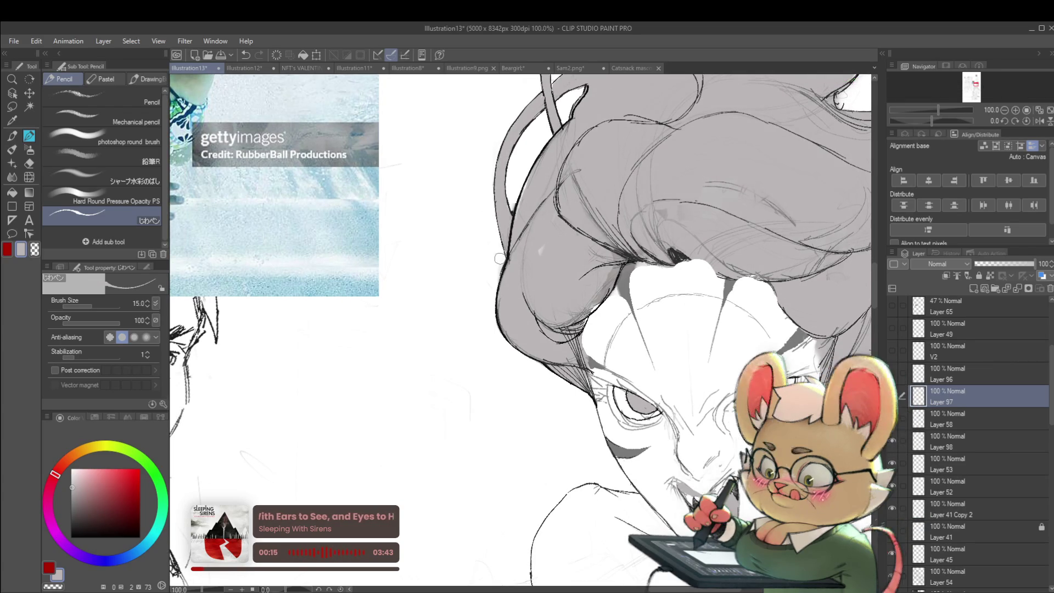
scroll(497, 209, up, 5)
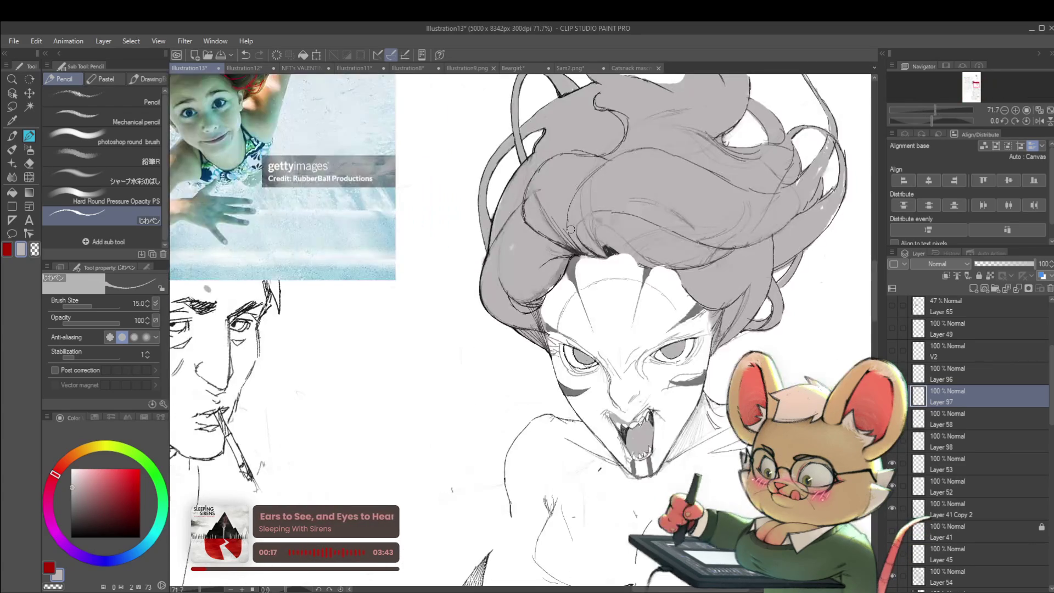
scroll(492, 270, up, 2)
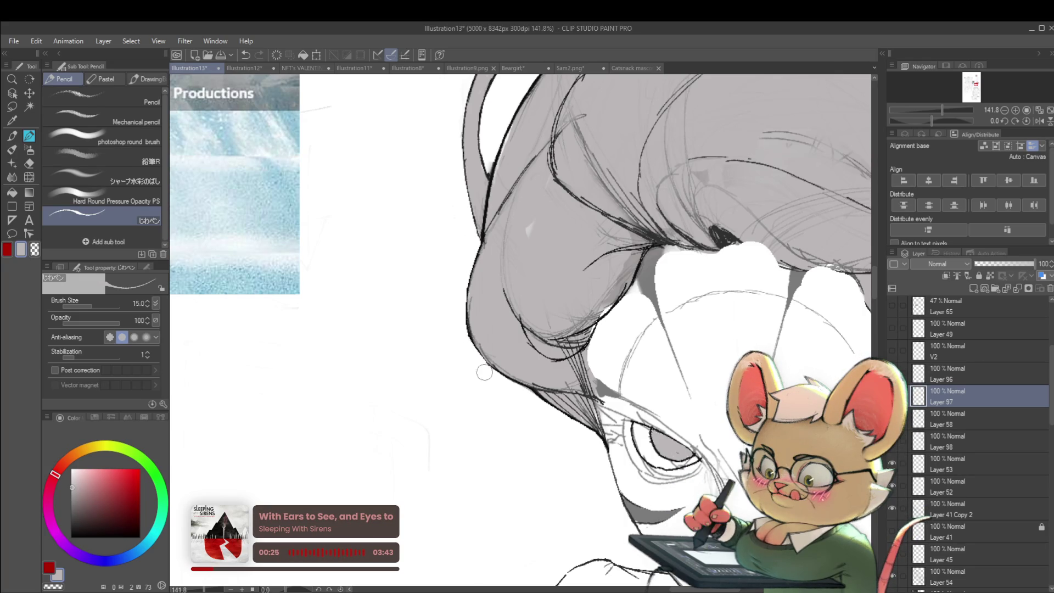
drag(504, 384, 370, 238)
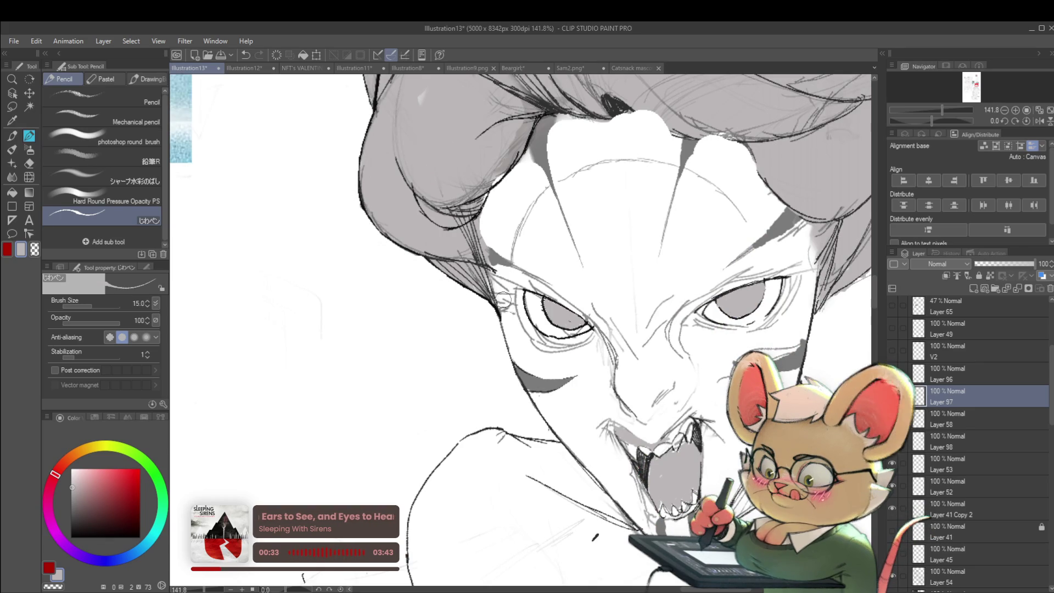
scroll(509, 318, down, 5)
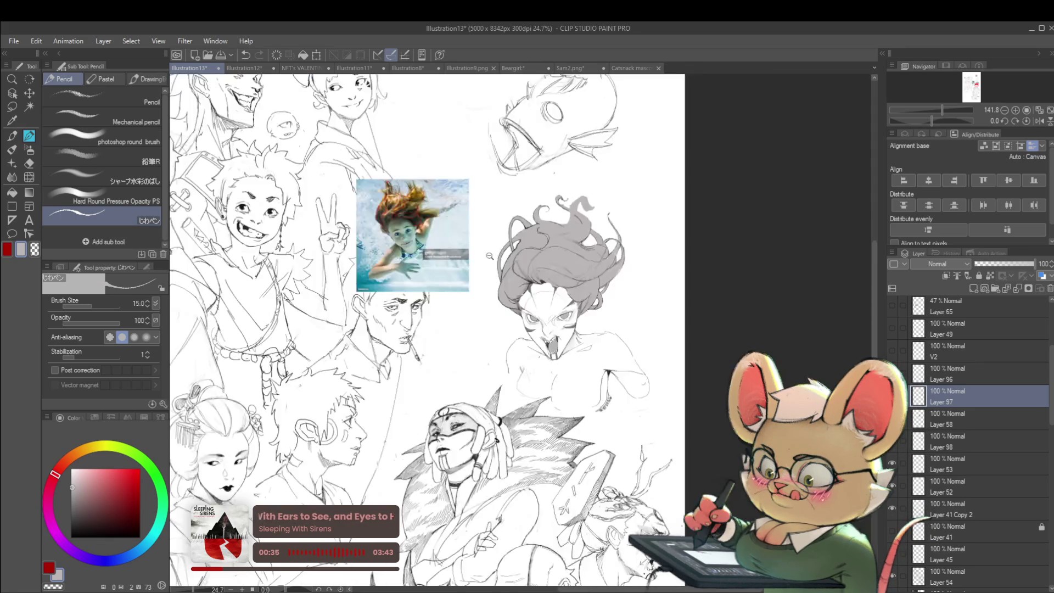
scroll(495, 260, up, 5)
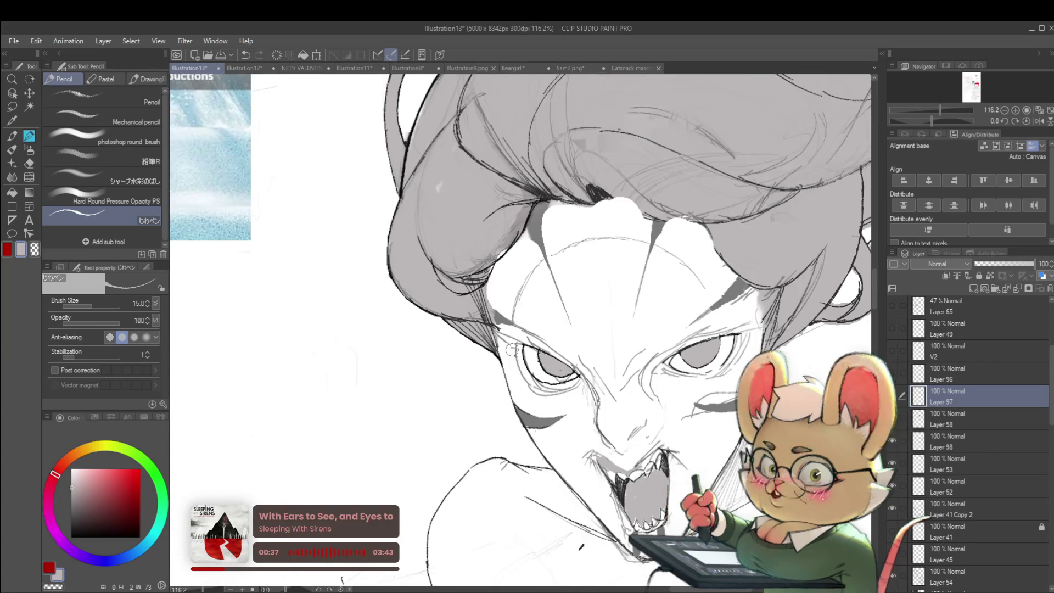
scroll(510, 293, down, 3)
scroll(510, 293, down, 2)
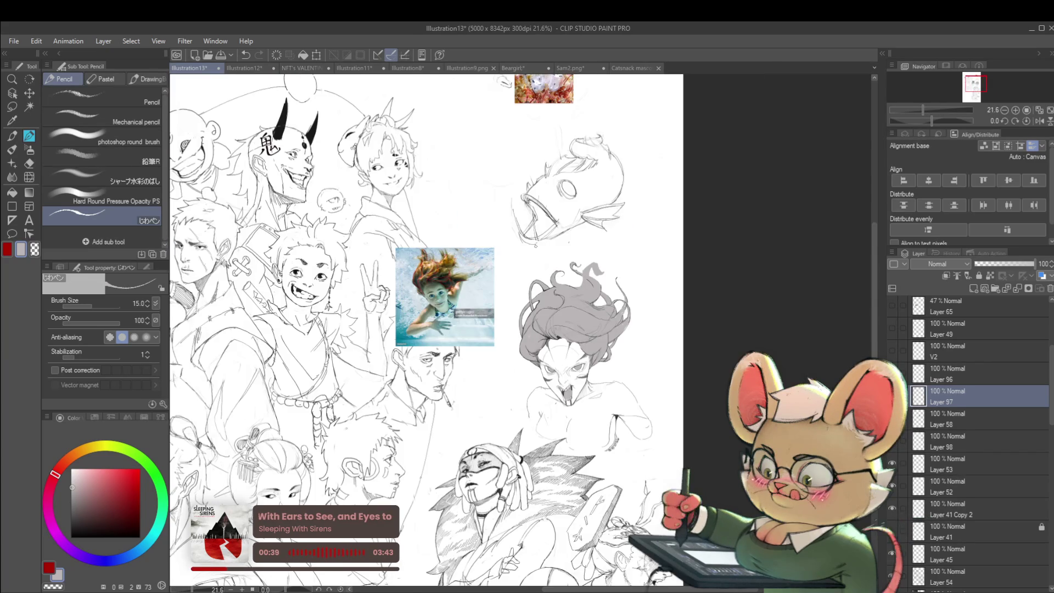
scroll(524, 316, up, 3)
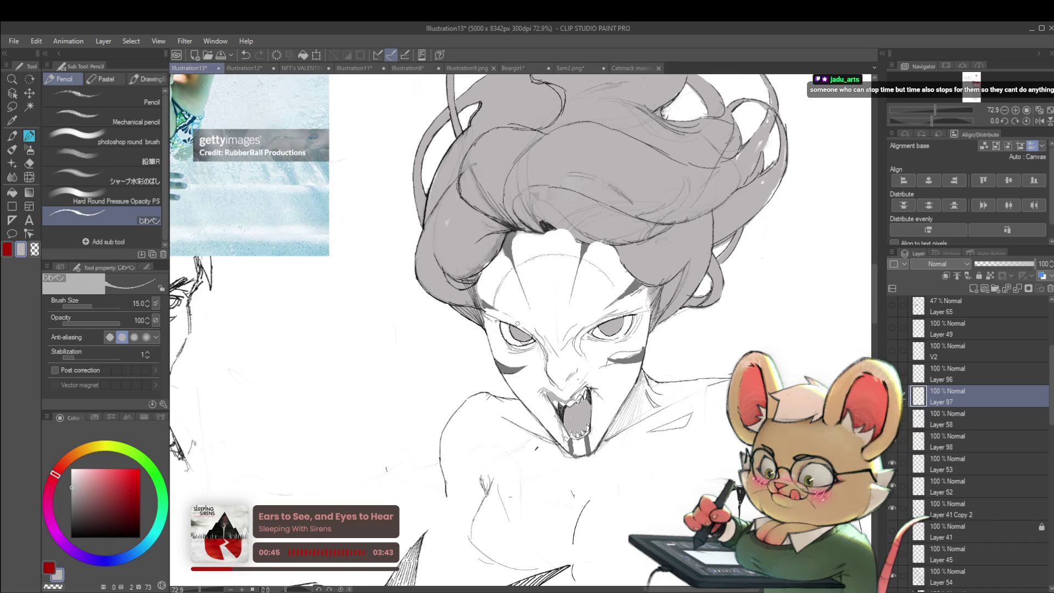
scroll(498, 295, down, 3)
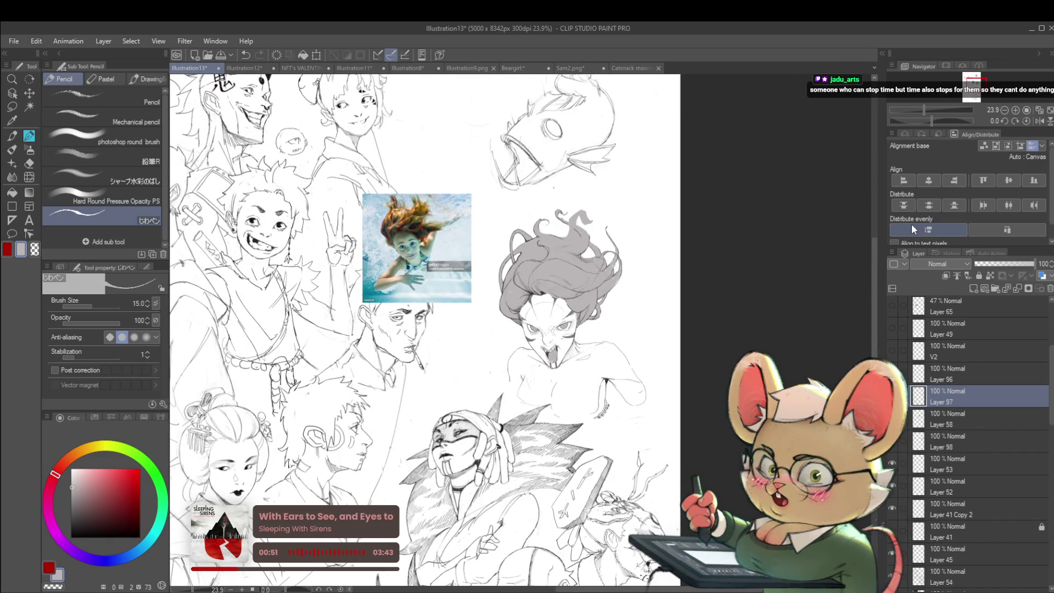
drag(661, 330, 771, 242)
scroll(671, 251, up, 5)
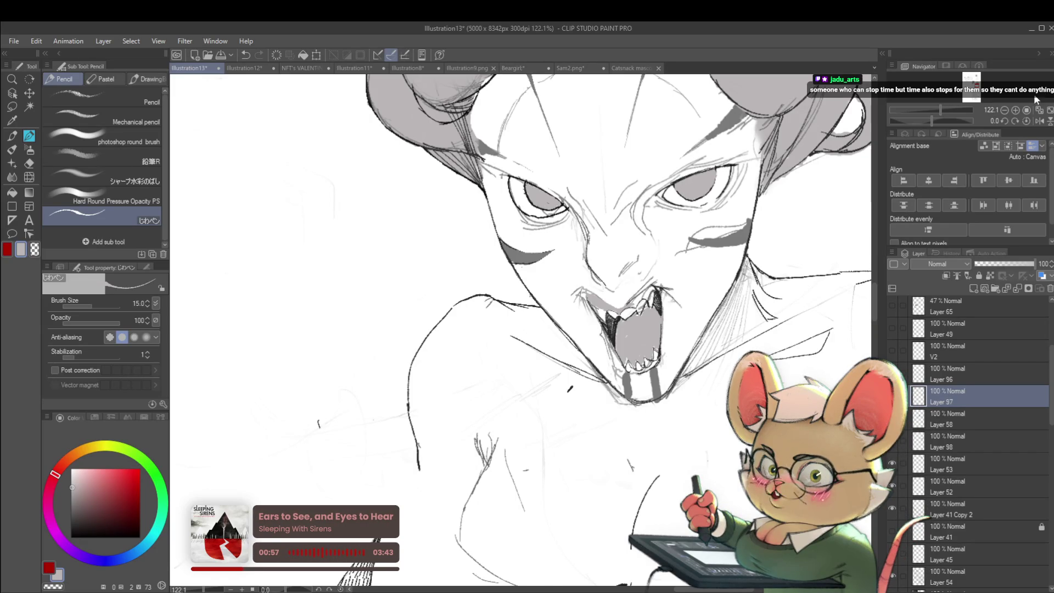
click(1039, 121)
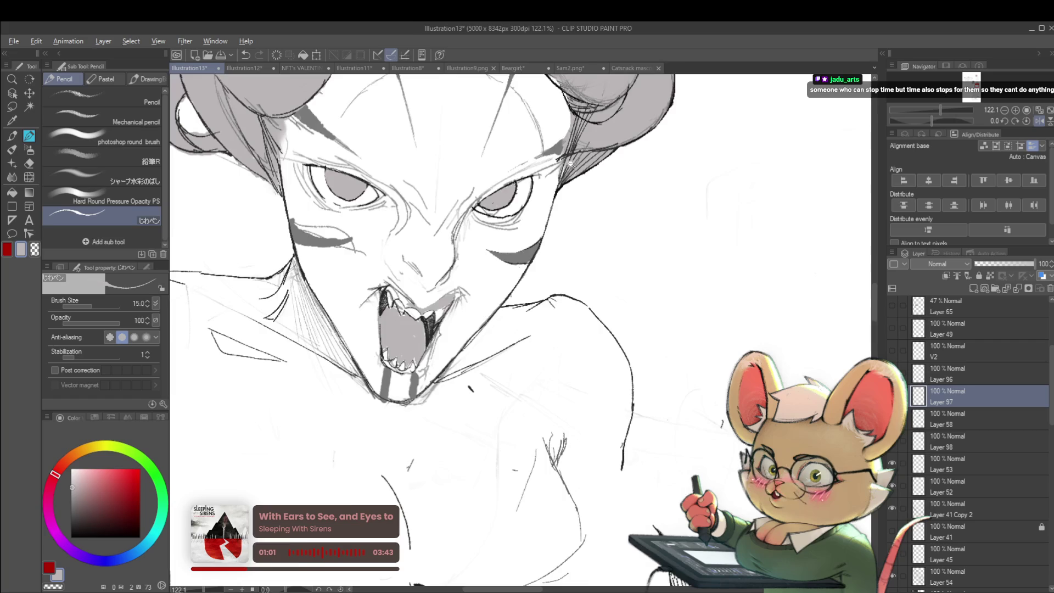
scroll(565, 162, down, 5)
click(1041, 121)
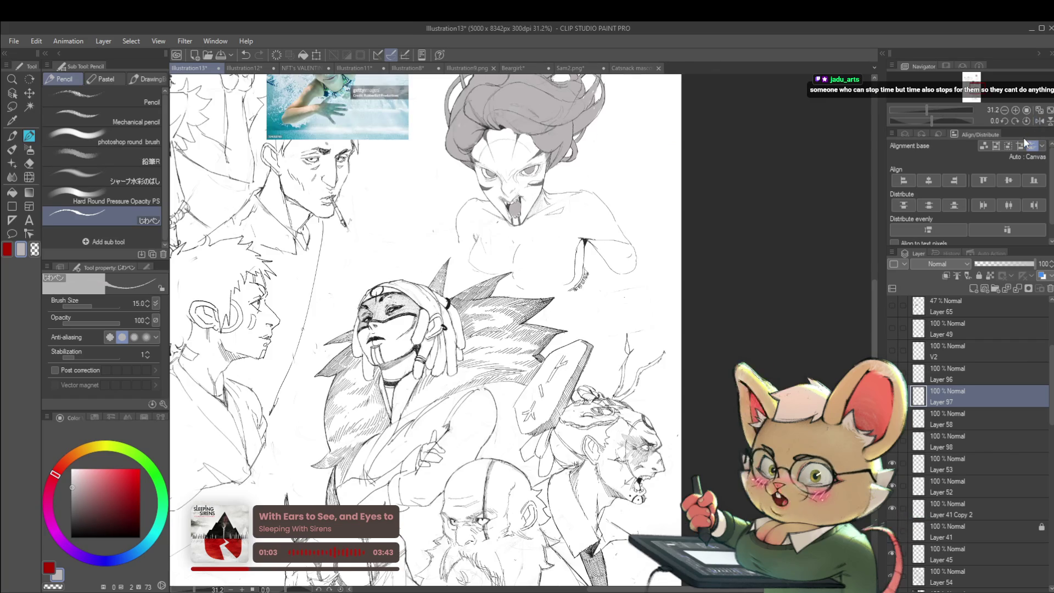
scroll(494, 187, up, 5)
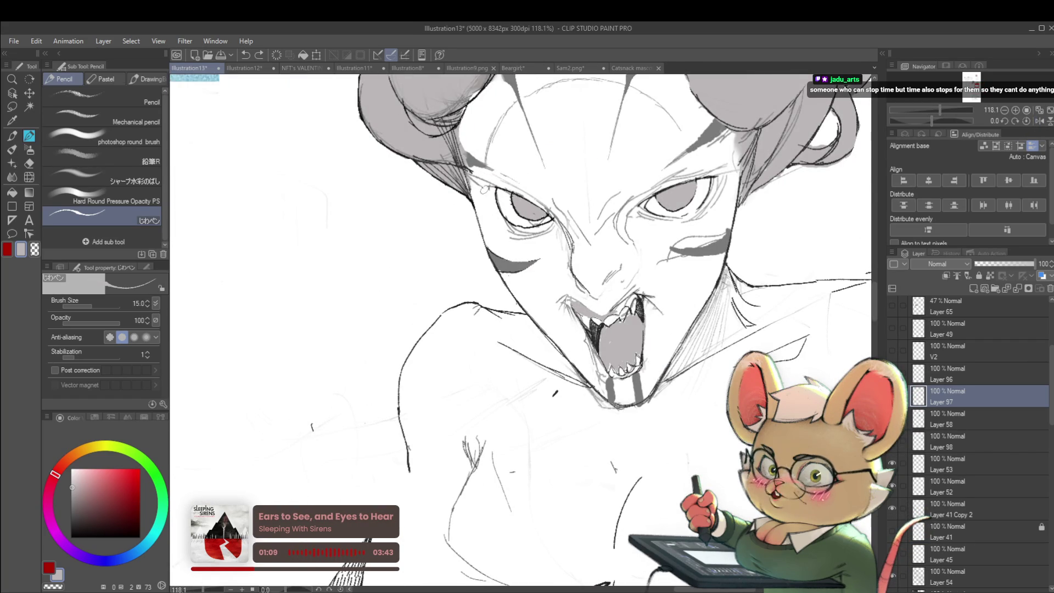
scroll(478, 176, up, 3)
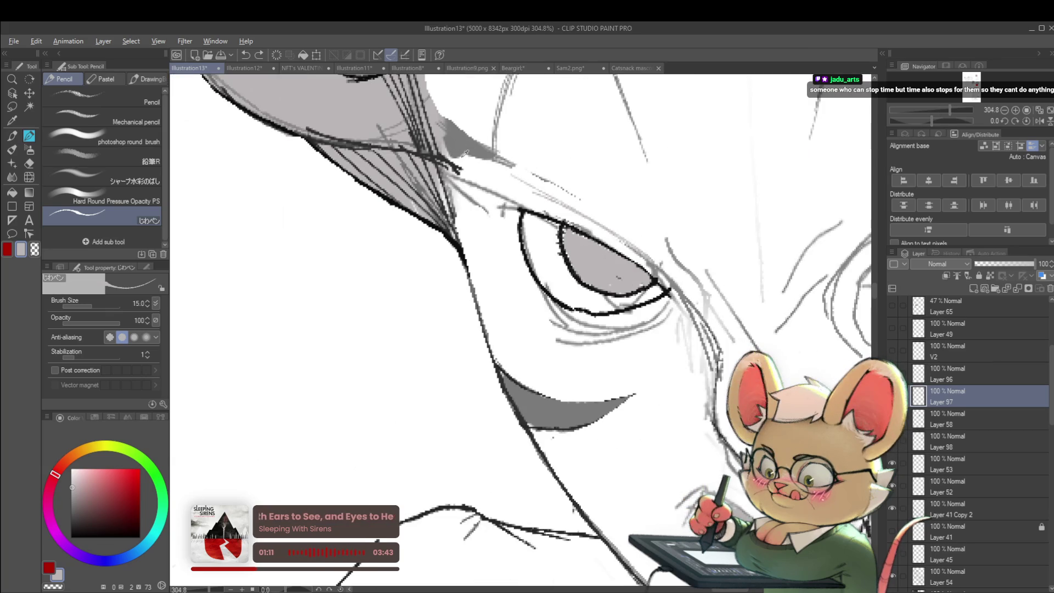
Raise the pencil to size 30, undo a stray mark, and shade grey along the hair above the eye.
scroll(474, 196, down, 3)
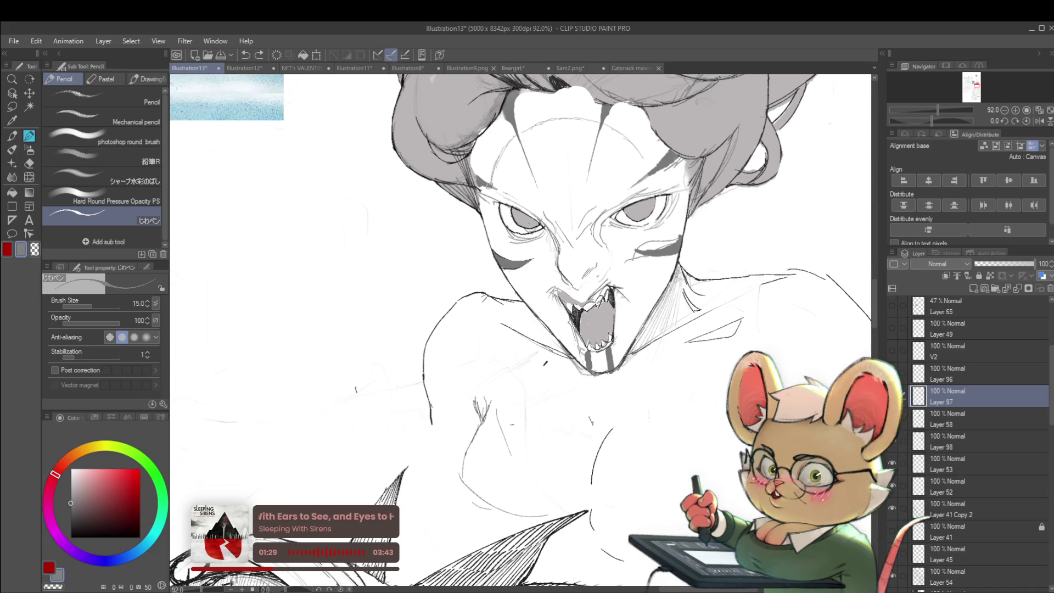
drag(643, 242, 632, 239)
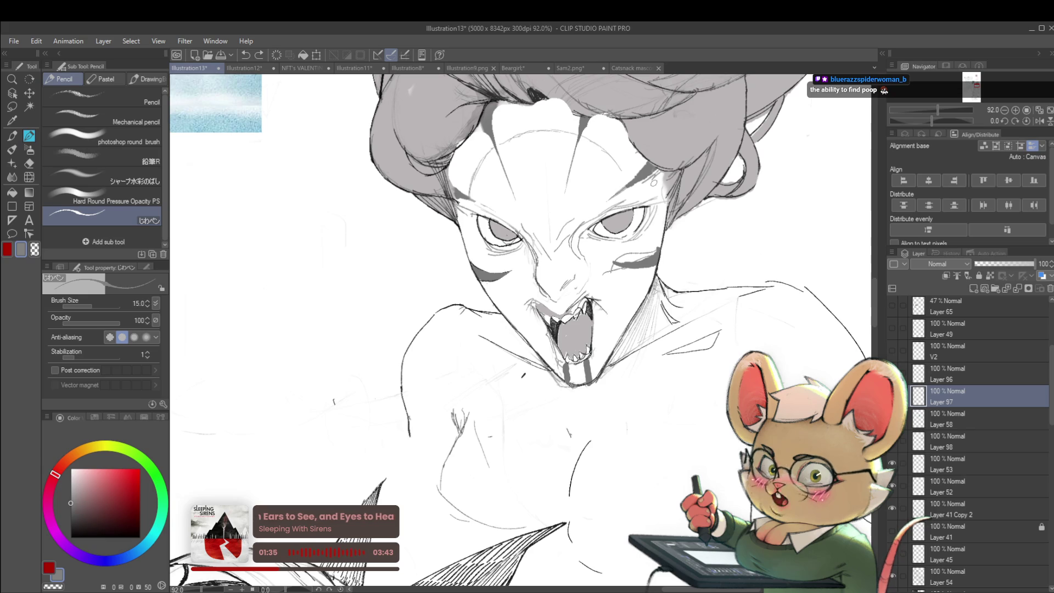
scroll(439, 164, up, 5)
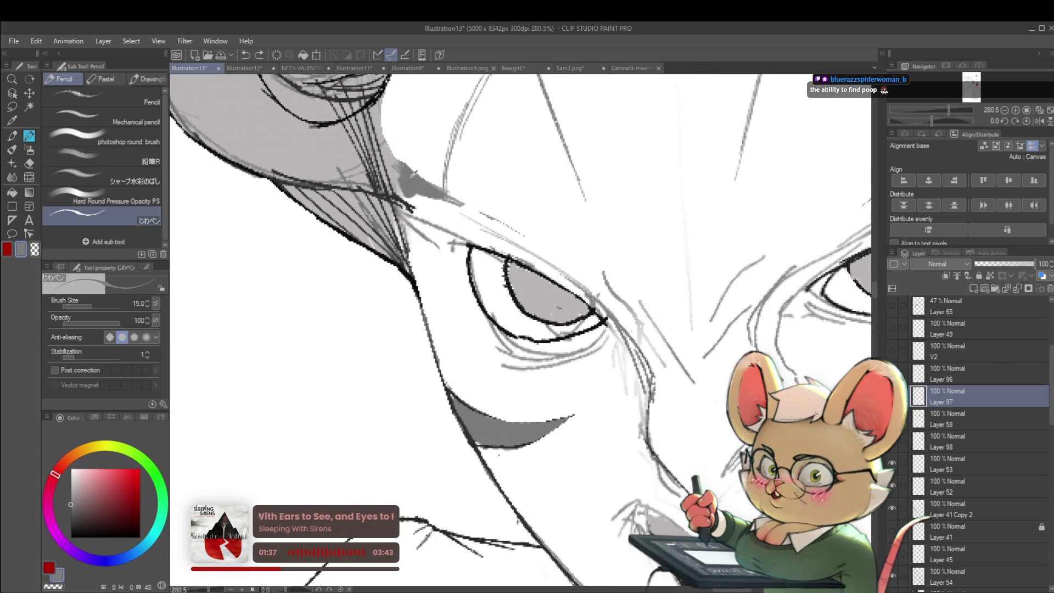
key(bracketright)
key(bracketright)
key(bracketright)
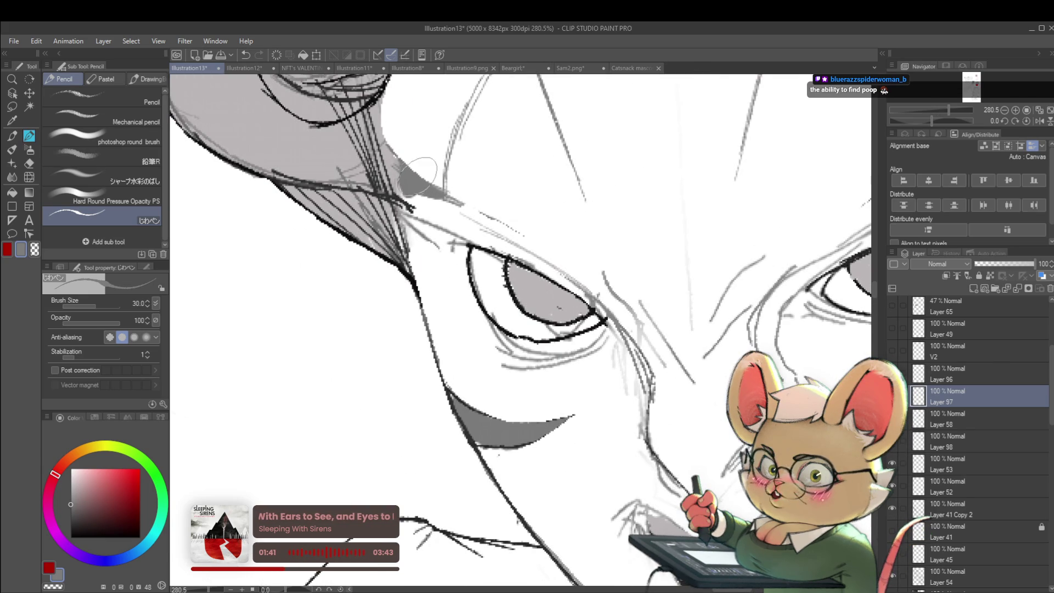
key(ctrl+z)
drag(404, 165, 417, 181)
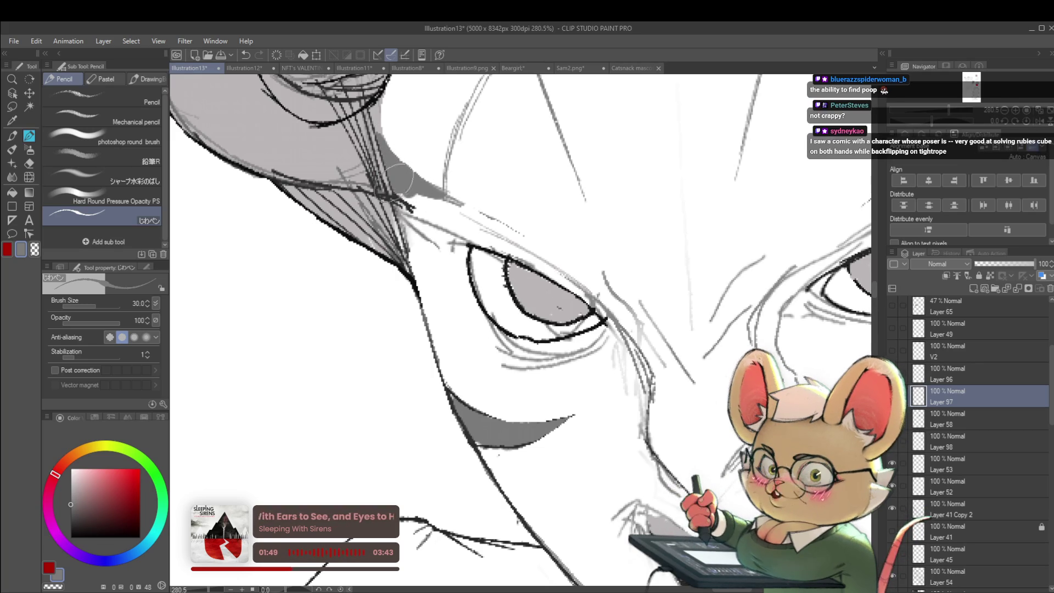
drag(409, 181, 363, 167)
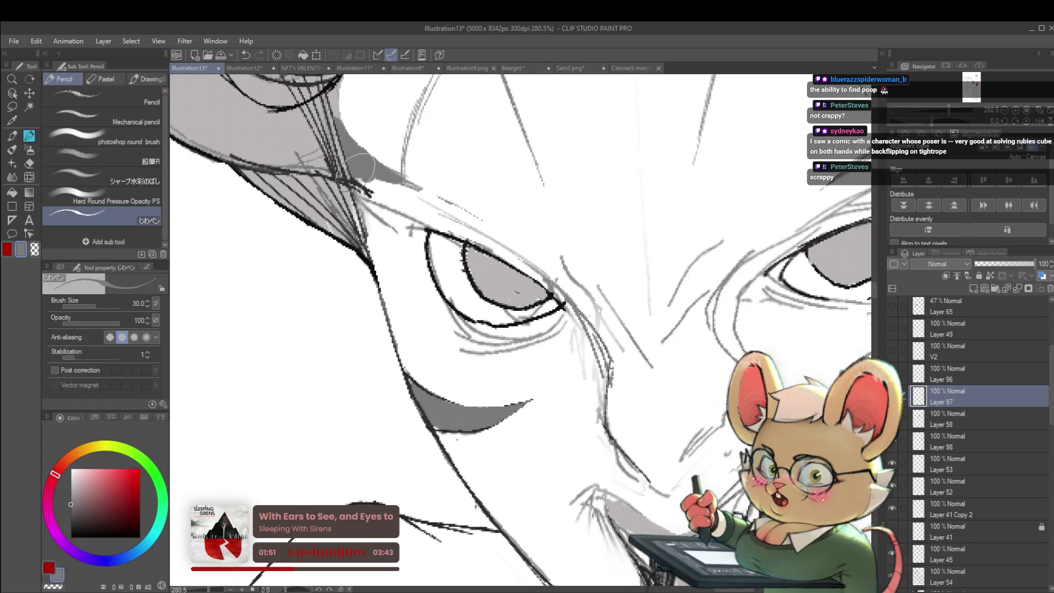
scroll(357, 159, down, 5)
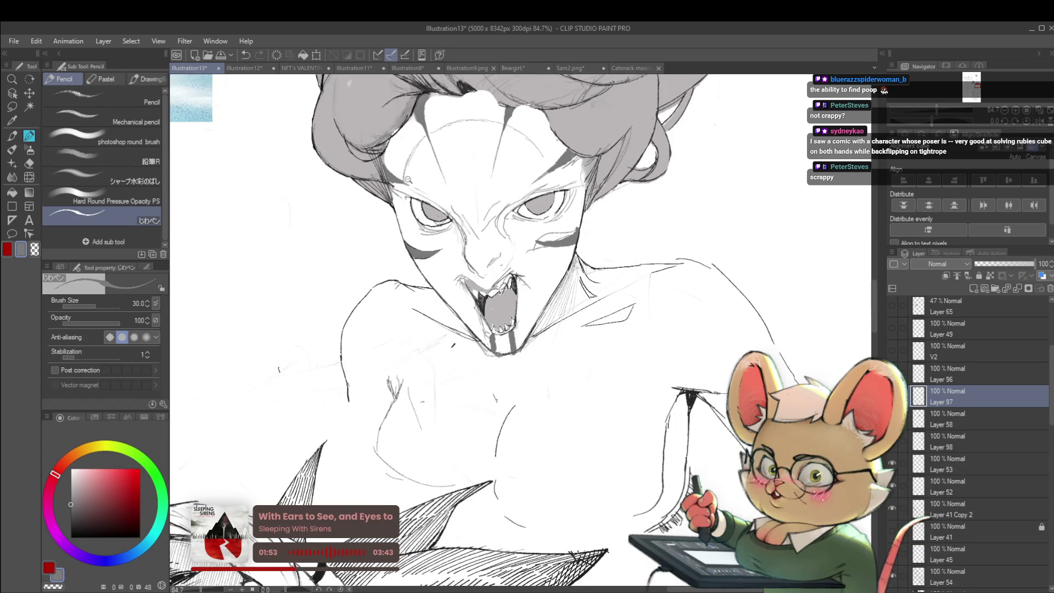
scroll(391, 181, up, 5)
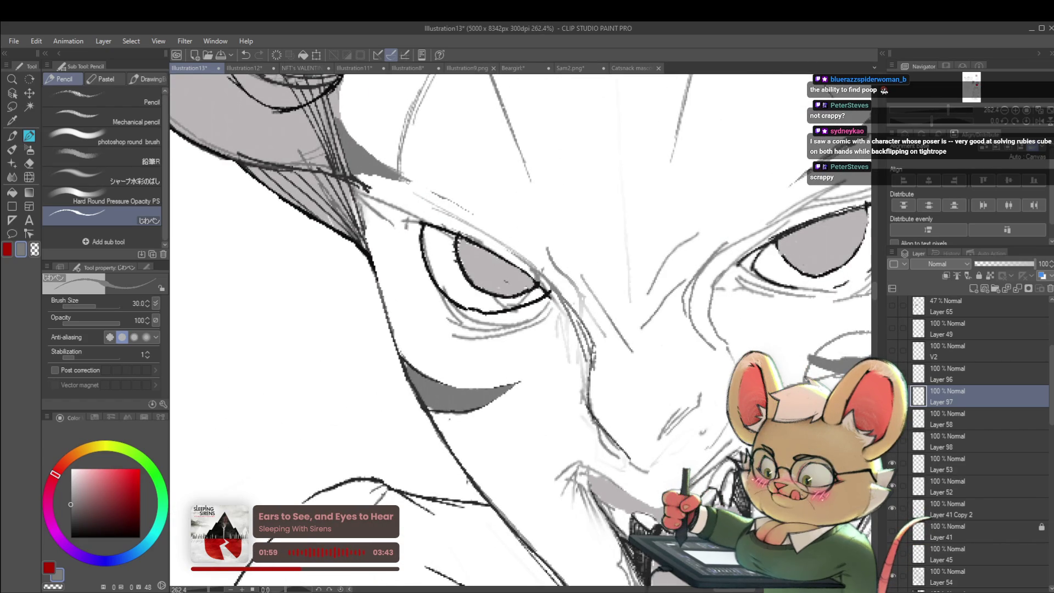
scroll(424, 185, down, 5)
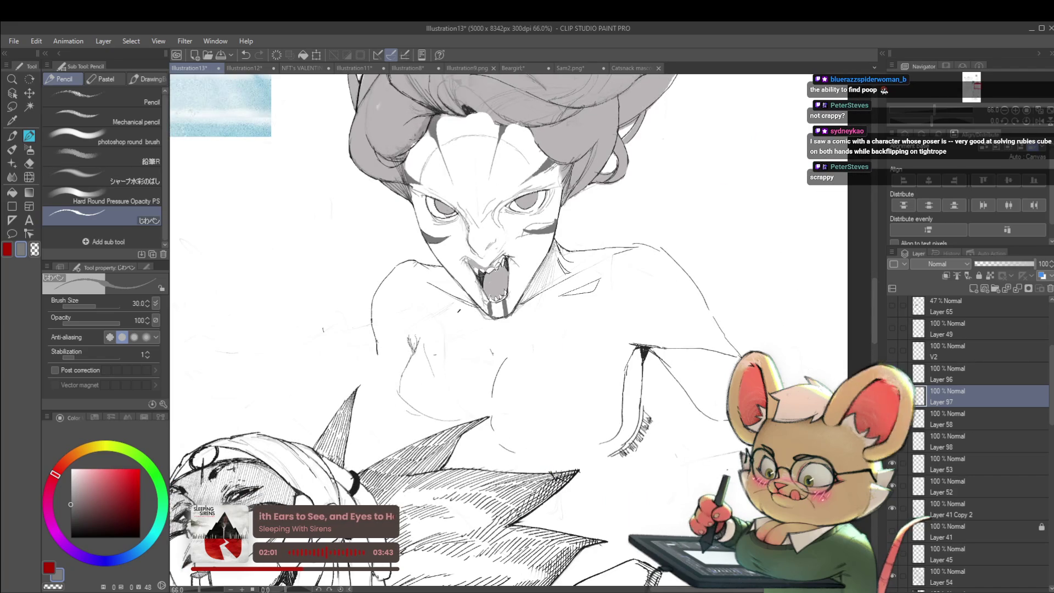
Mirror the canvas view with H and flip it back to check the face sketch.
scroll(431, 179, up, 4)
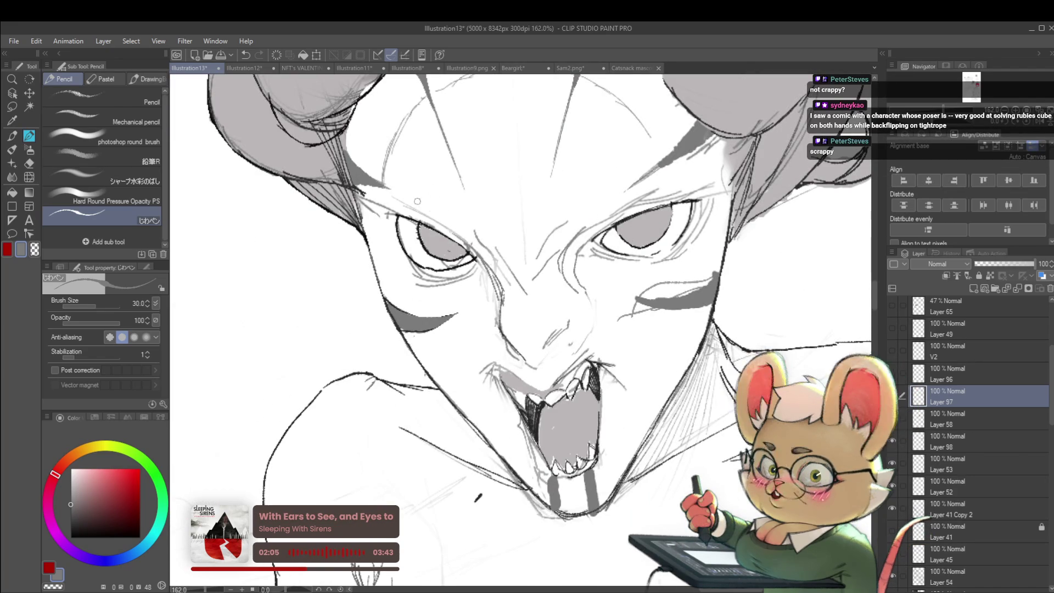
scroll(423, 202, down, 3)
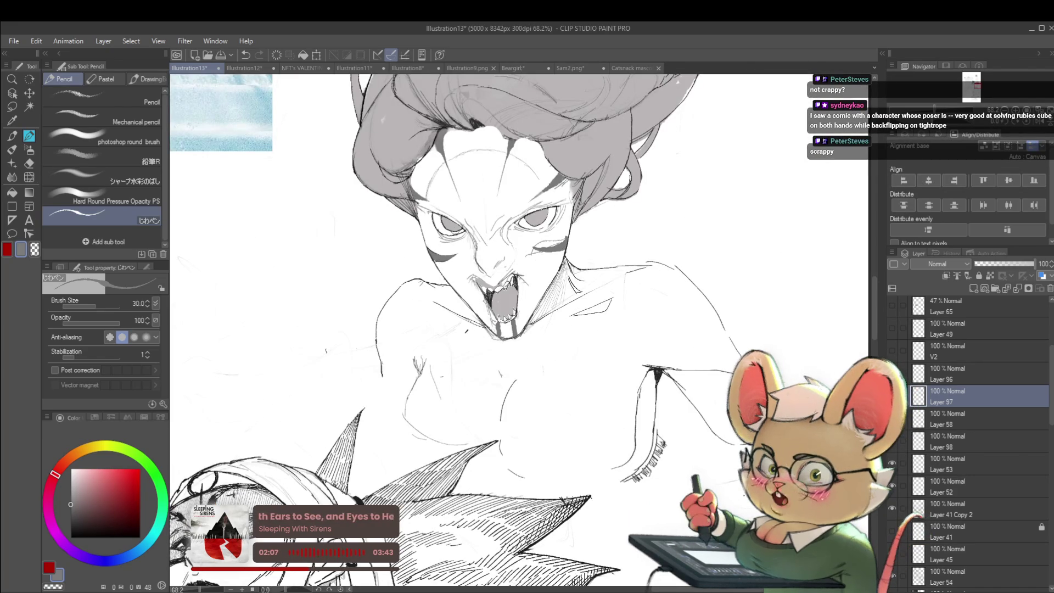
key(h)
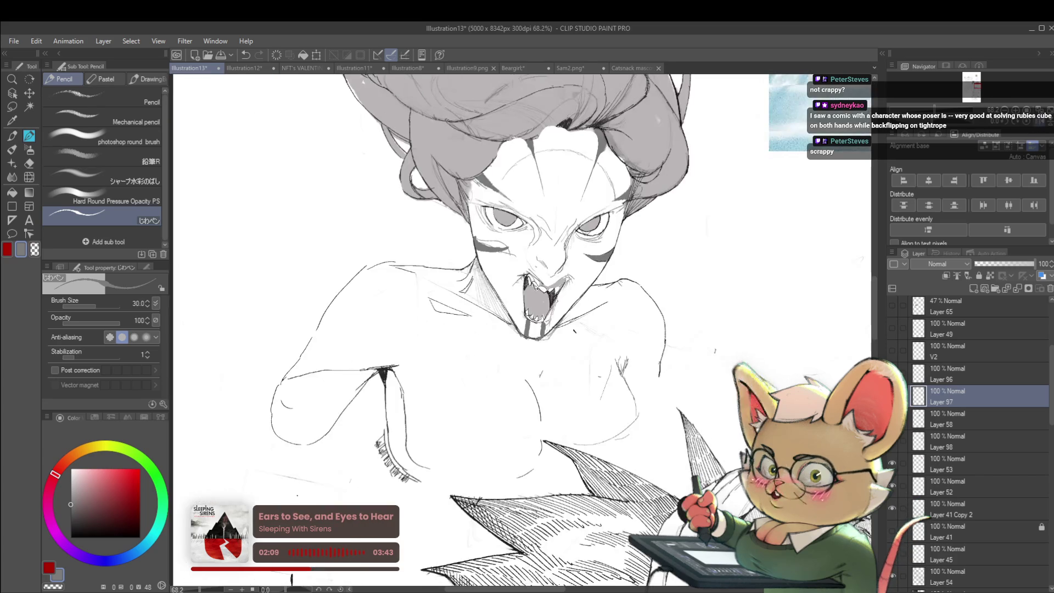
scroll(598, 212, up, 3)
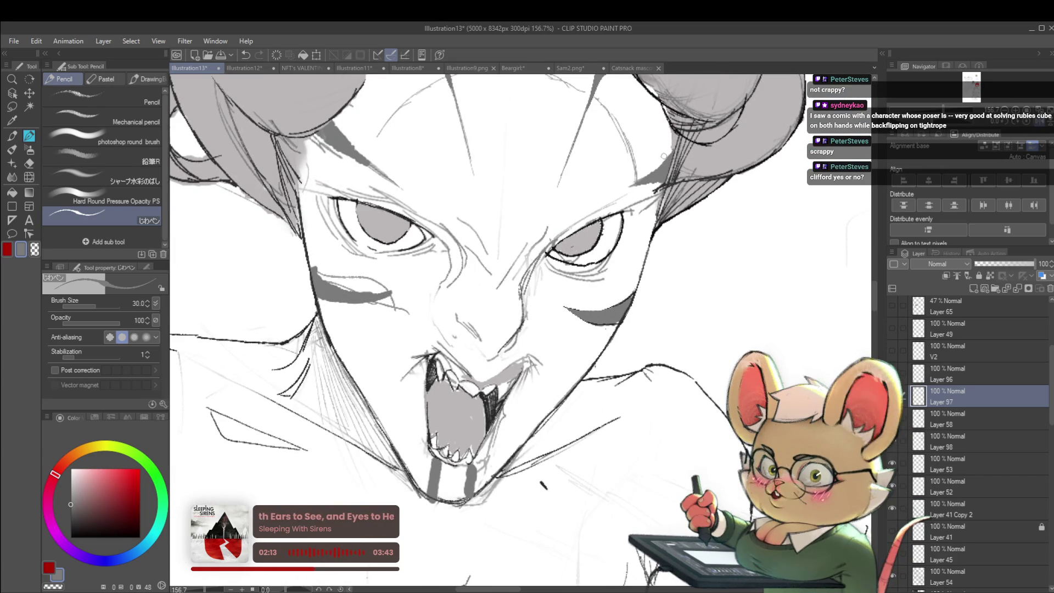
scroll(647, 175, down, 4)
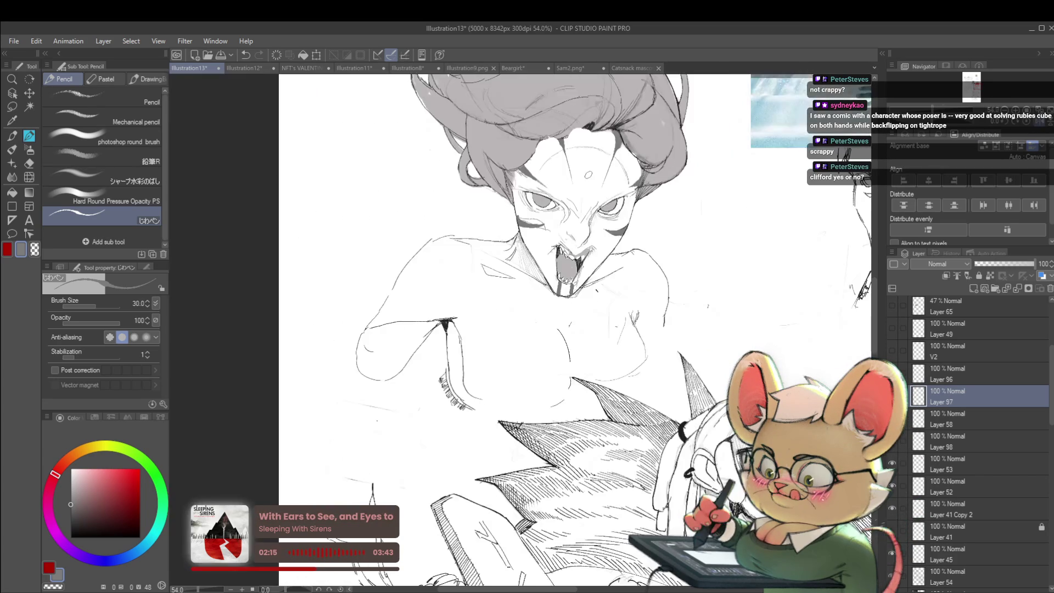
scroll(590, 176, down, 2)
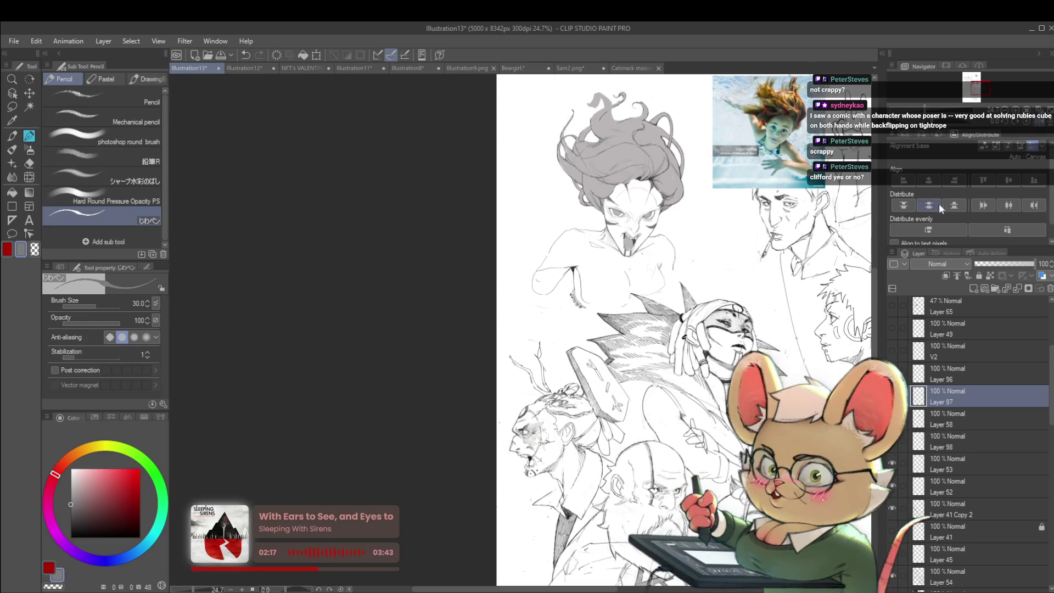
click(1037, 122)
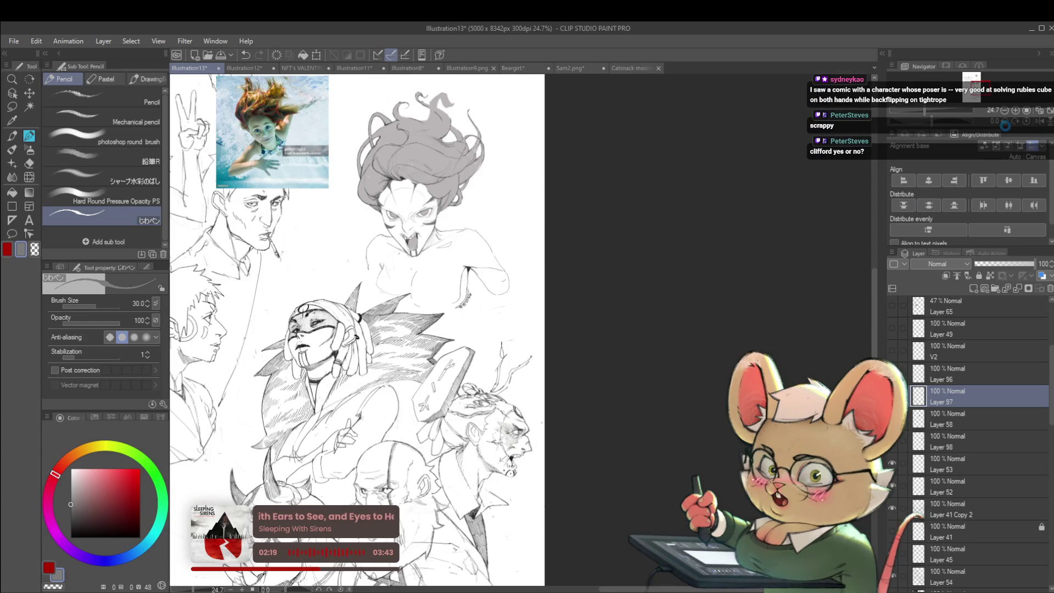
scroll(379, 204, up, 5)
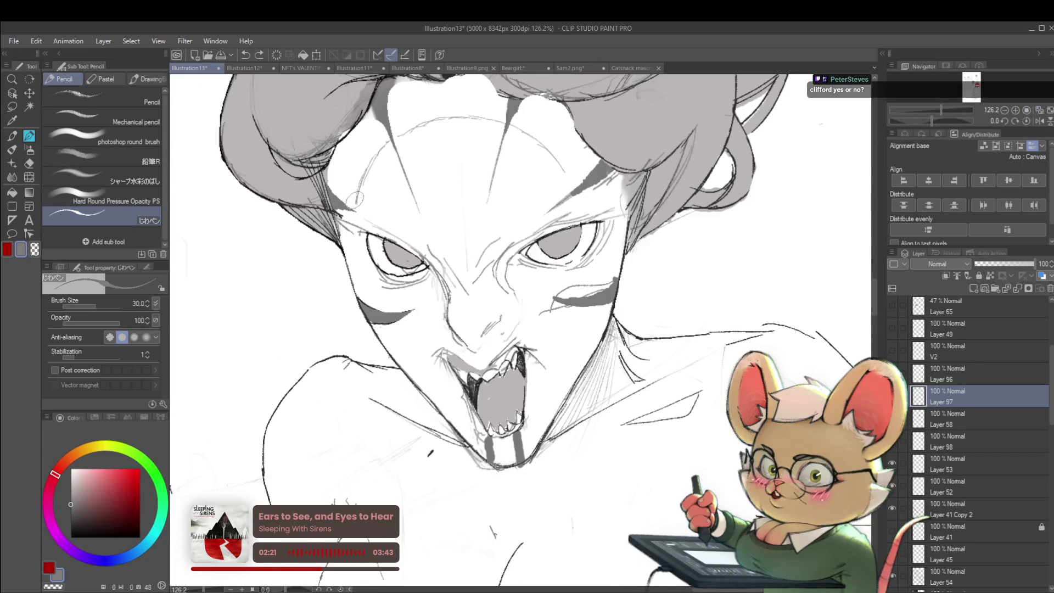
Shrink the pencil to size 15, centre the woman's face, and switch to the Elena Brush pen.
key(bracketleft)
key(bracketleft)
key(bracketleft)
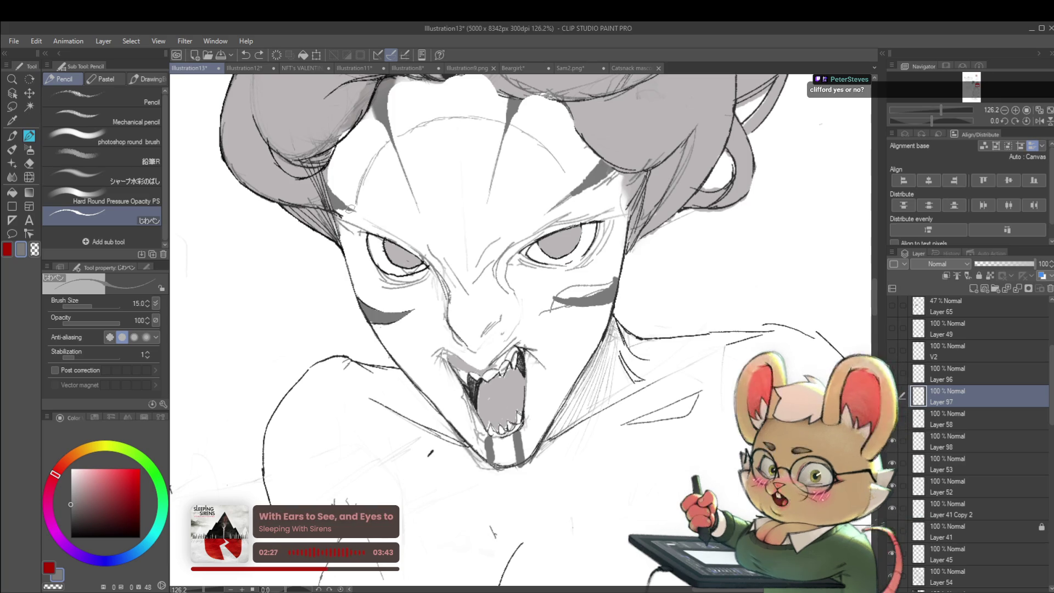
scroll(385, 221, down, 5)
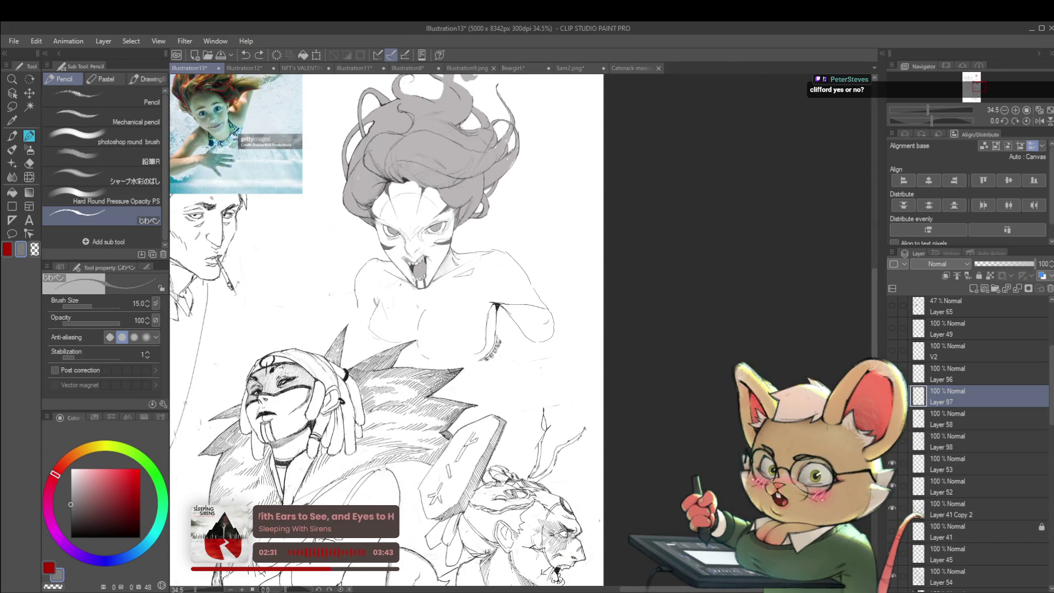
scroll(373, 208, up, 5)
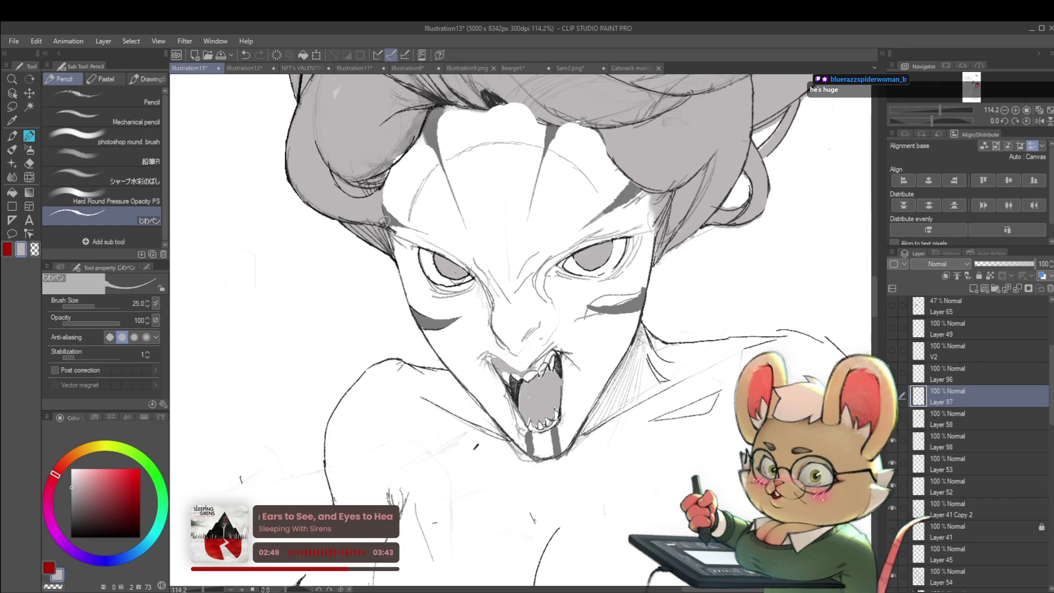
scroll(391, 217, down, 8)
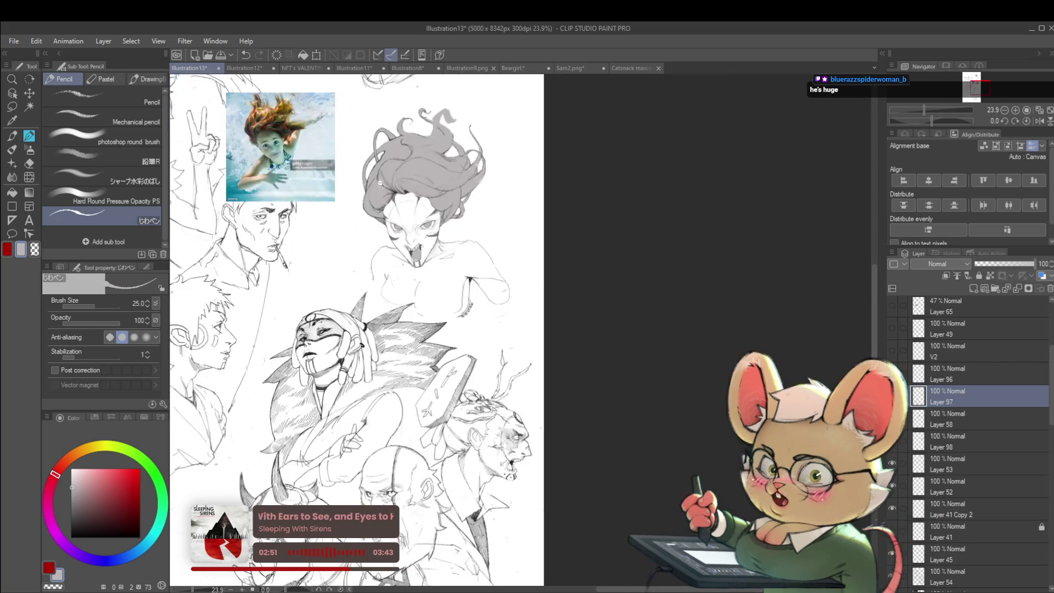
scroll(380, 187, up, 7)
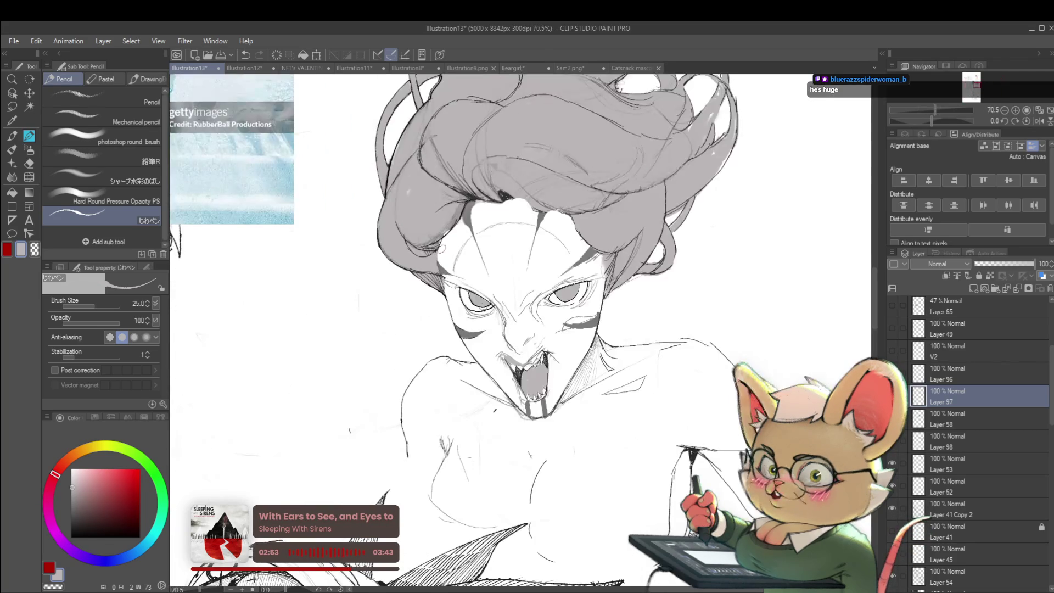
drag(500, 213, 473, 220)
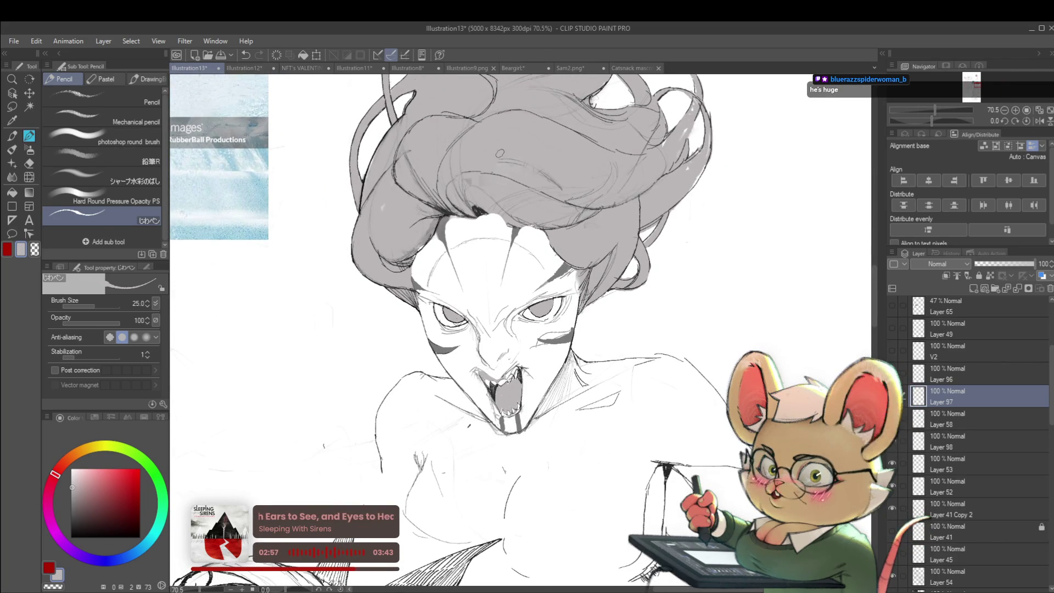
key(p)
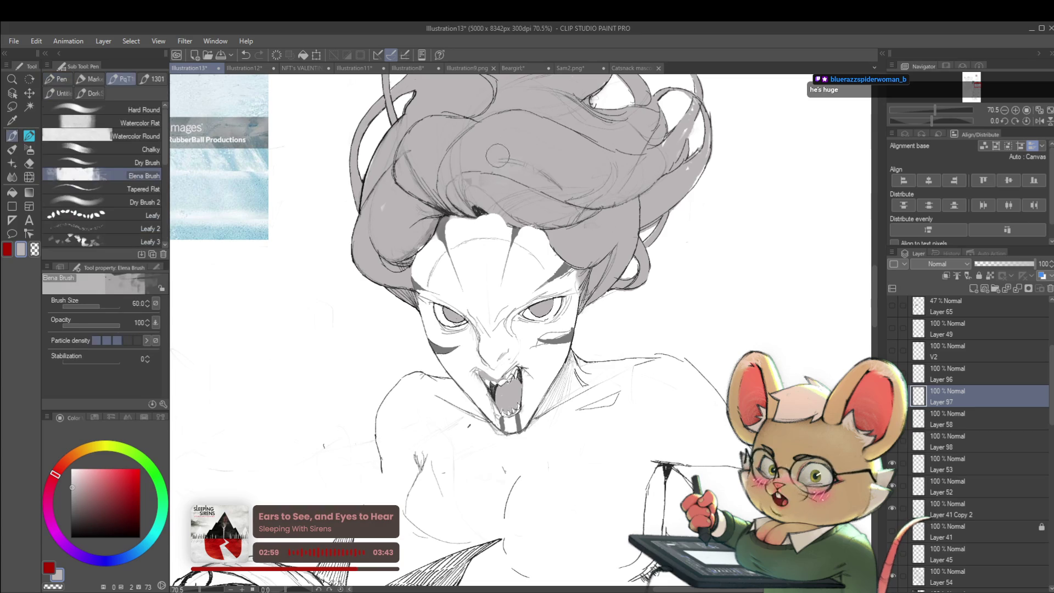
Return to the thin pencil and pick a near-black drawing colour from the colour square.
key(p)
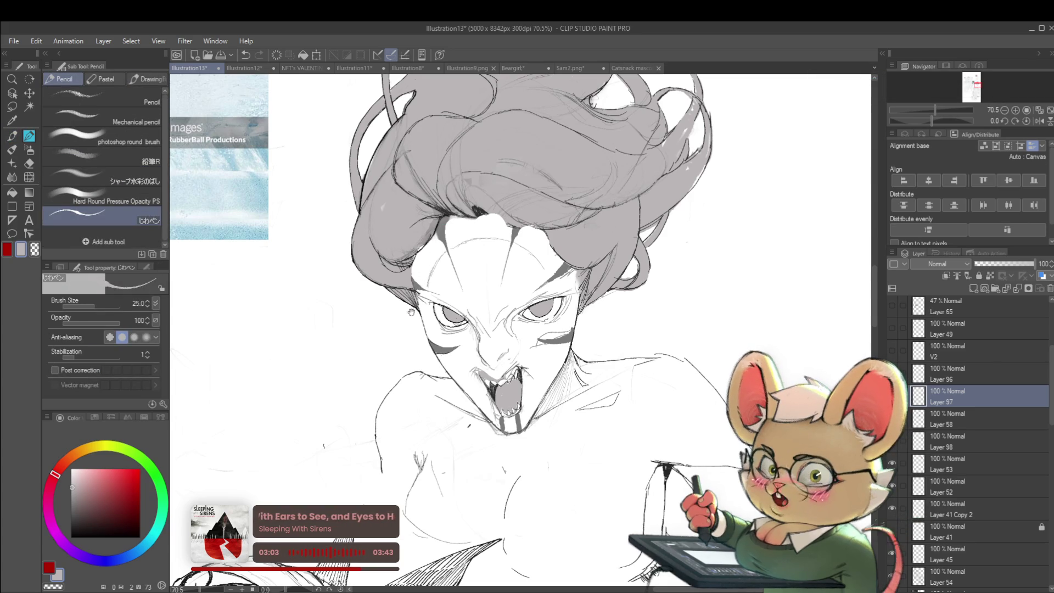
drag(419, 277, 443, 205)
click(70, 523)
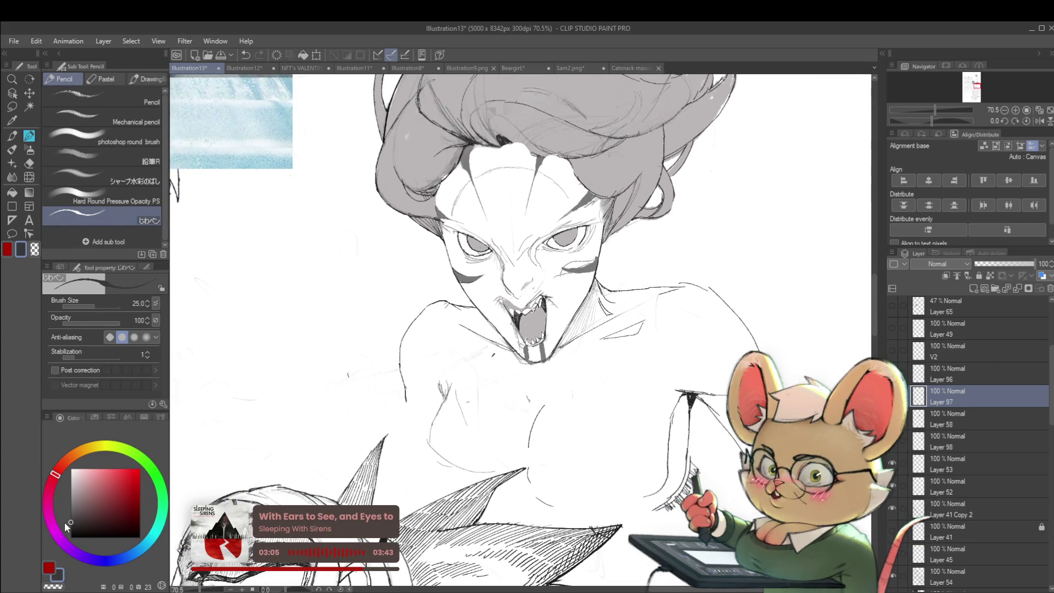
scroll(442, 197, up, 3)
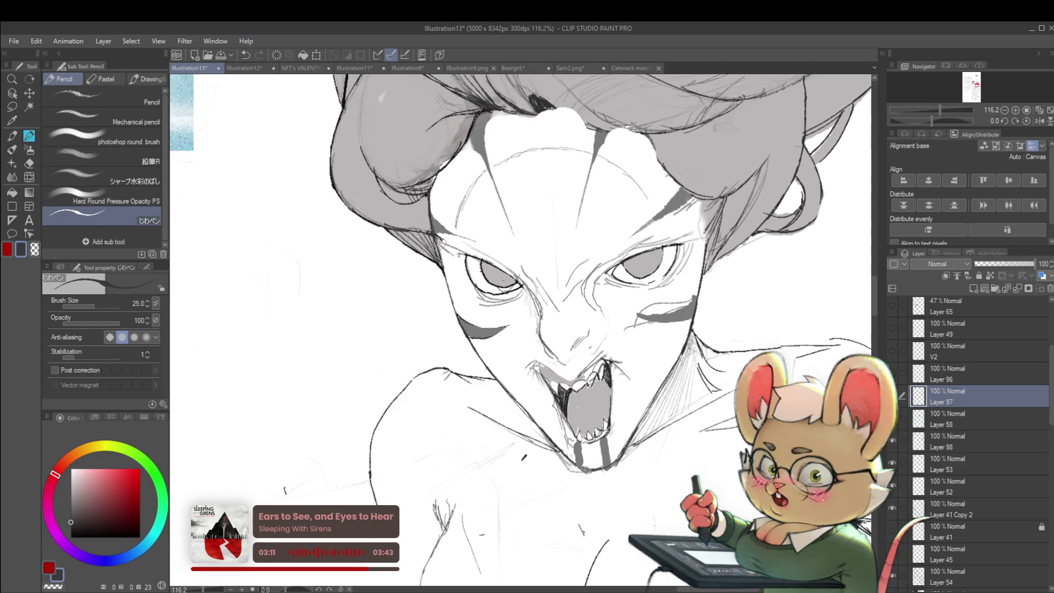
scroll(428, 236, down, 3)
scroll(428, 236, down, 3)
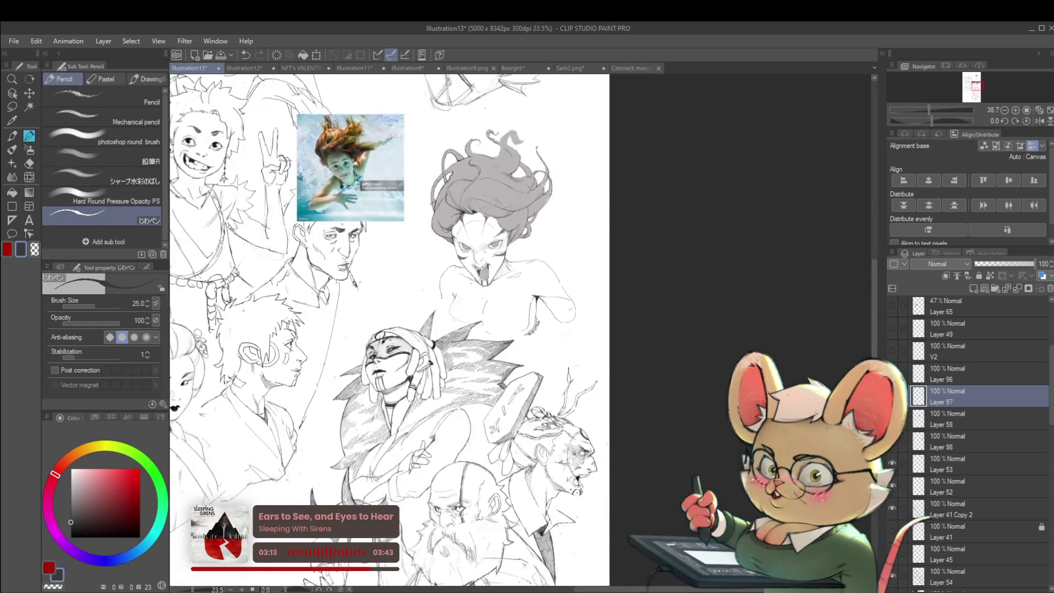
Mirror the canvas view to check the sketch, then flip it back to normal.
click(1040, 121)
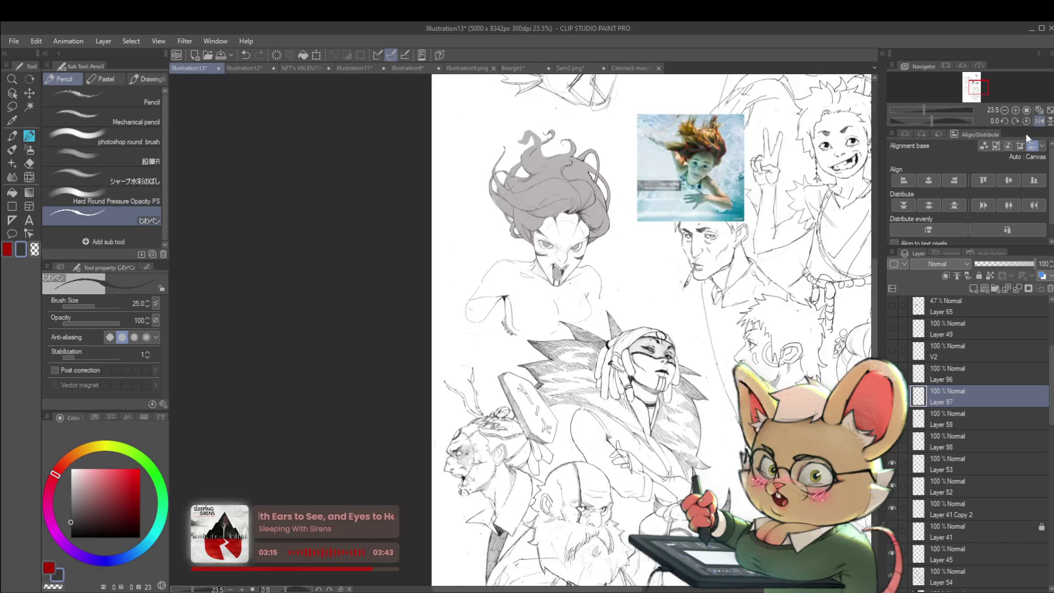
scroll(554, 228, up, 4)
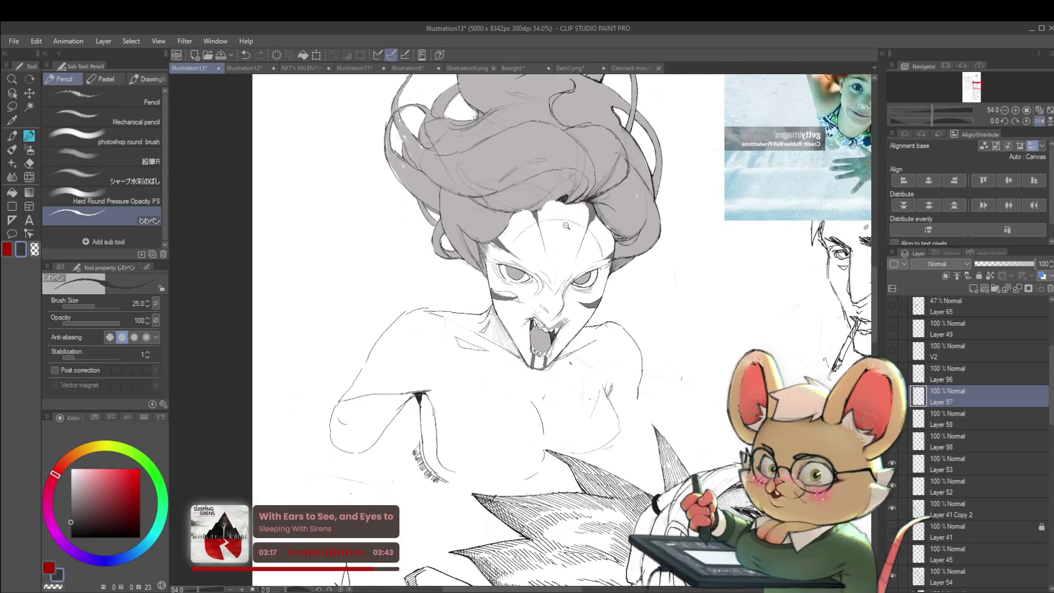
scroll(468, 252, up, 1)
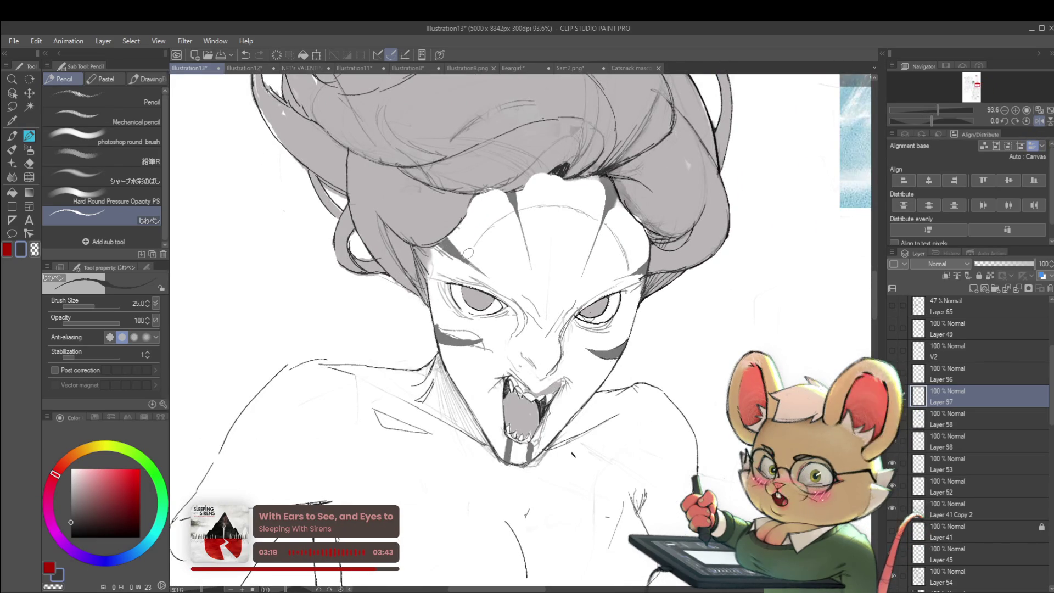
scroll(426, 276, down, 1)
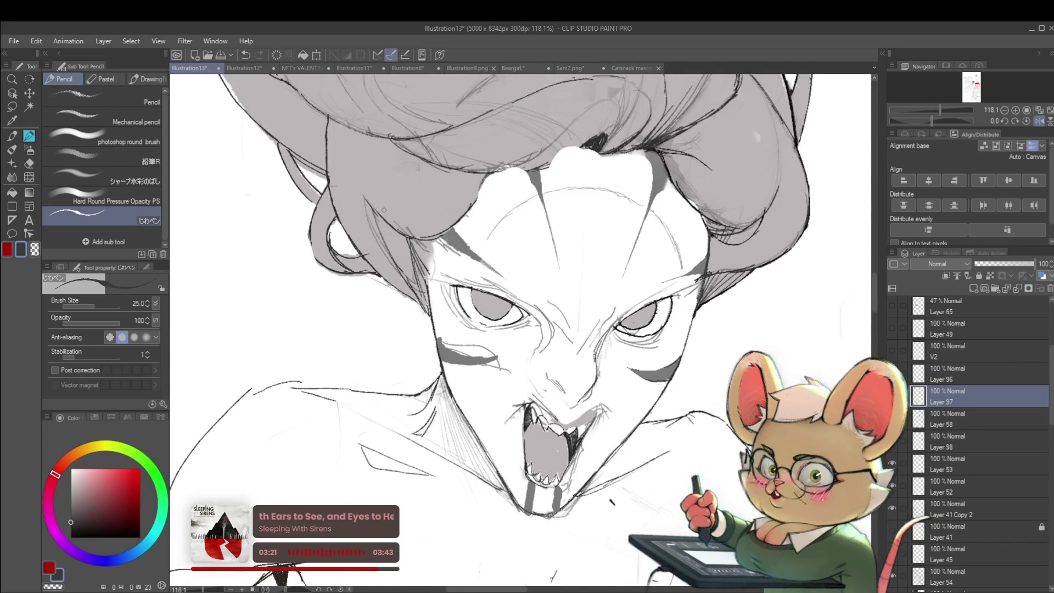
scroll(410, 257, down, 1)
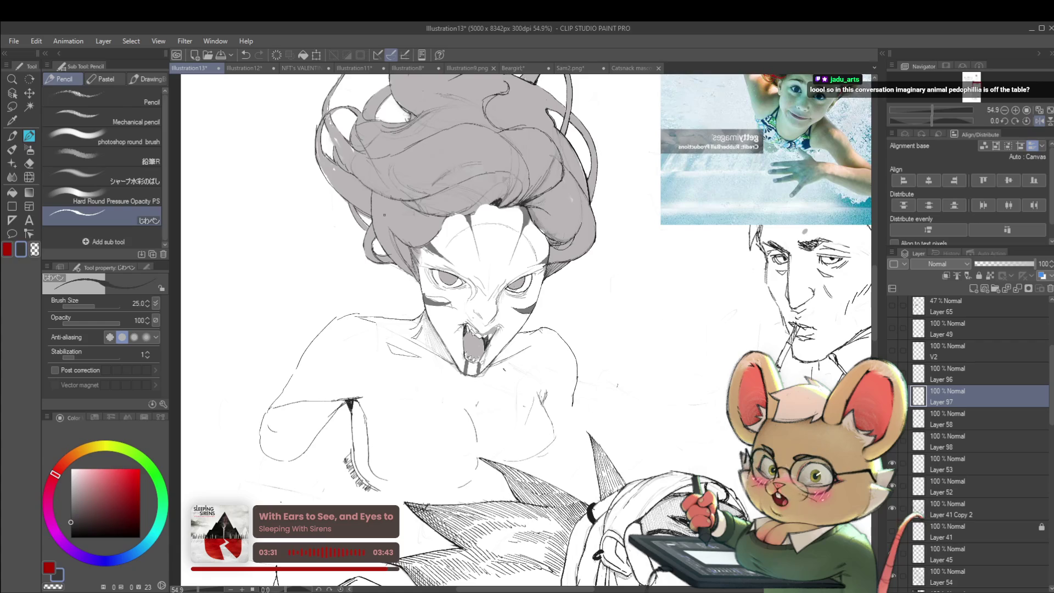
click(1039, 121)
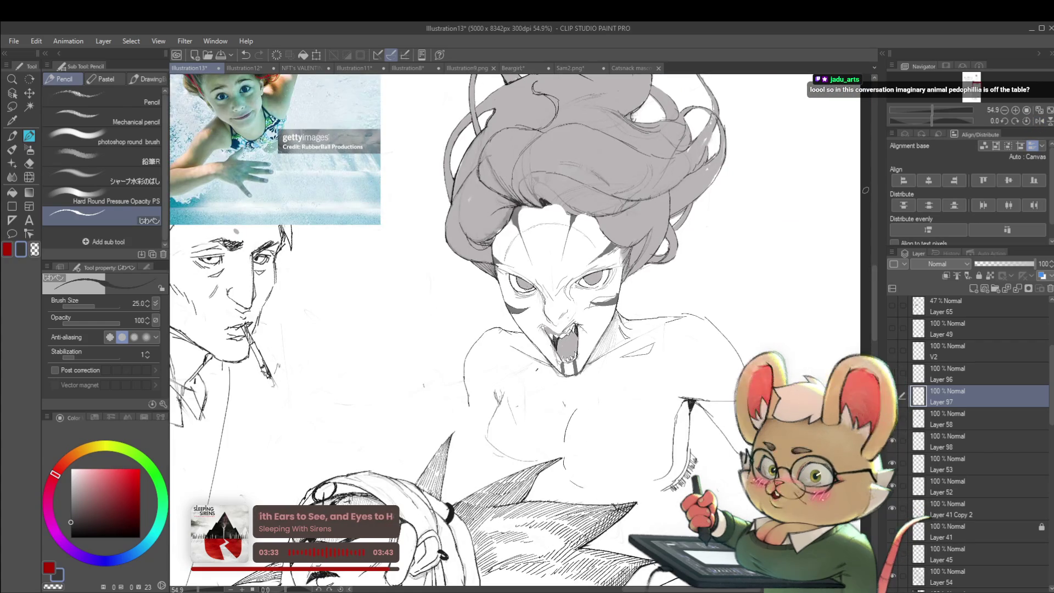
scroll(472, 159, up, 6)
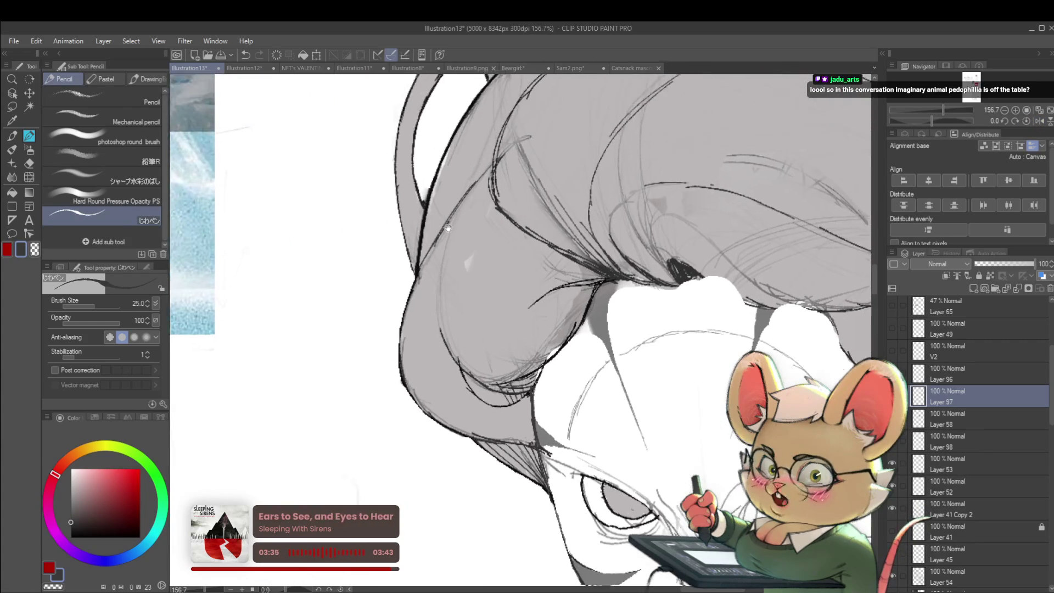
Extend the dark outline along the hair's left edge.
scroll(453, 218, up, 2)
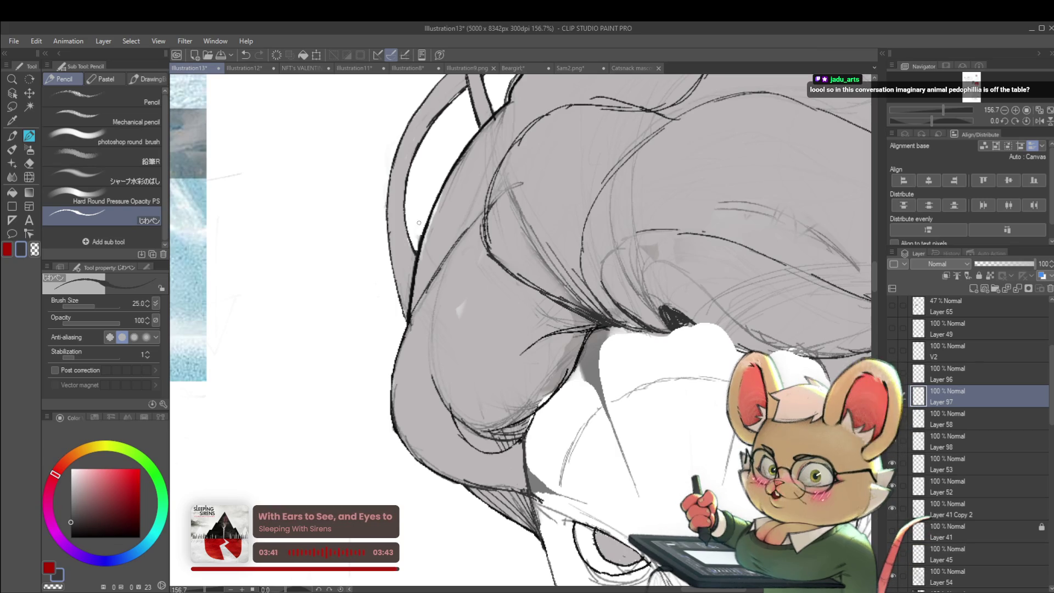
drag(424, 221, 416, 254)
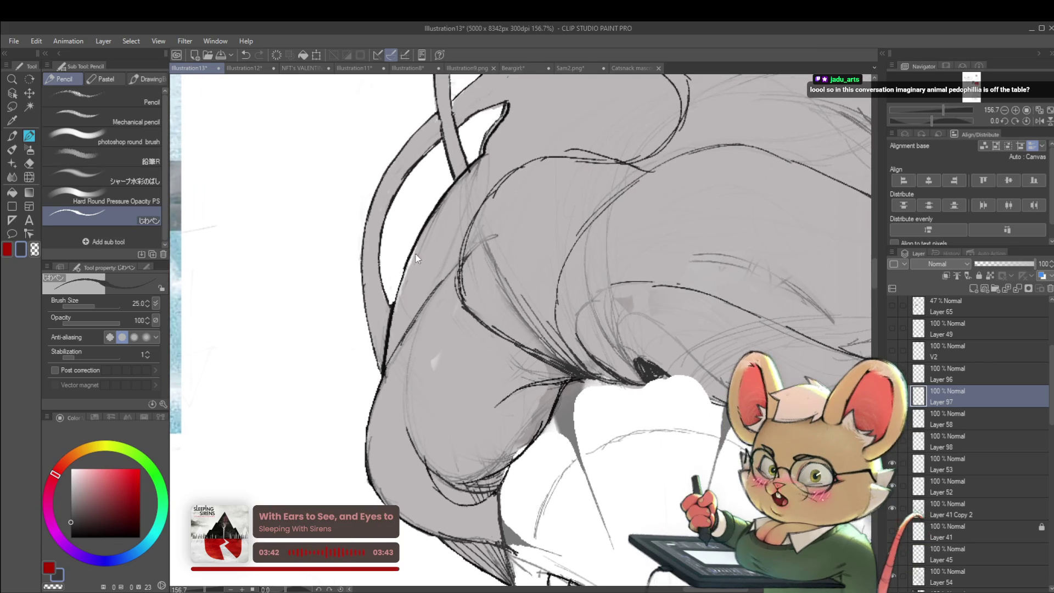
drag(393, 292, 425, 213)
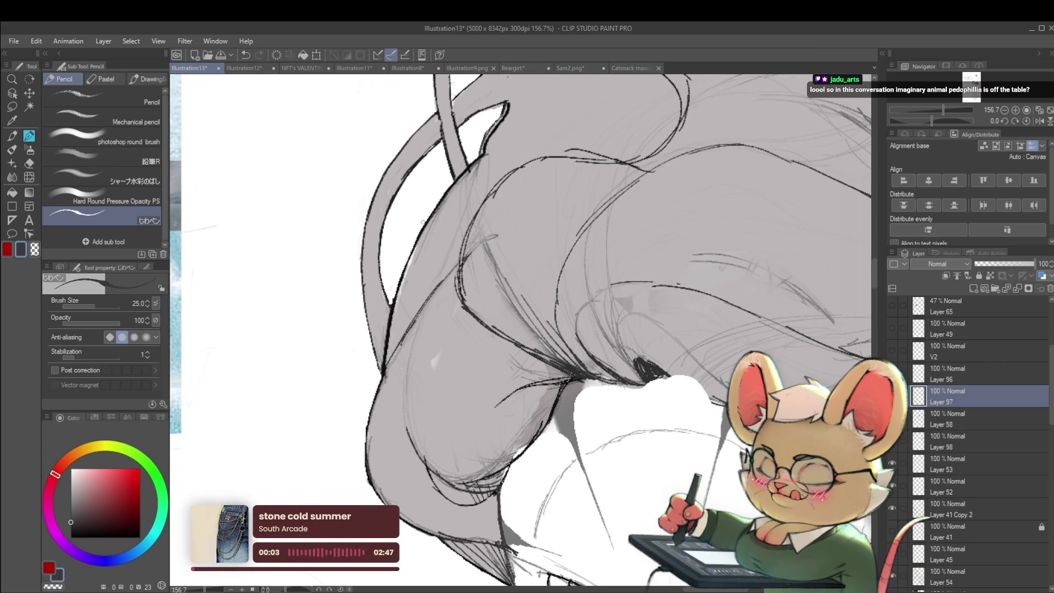
scroll(456, 150, down, 8)
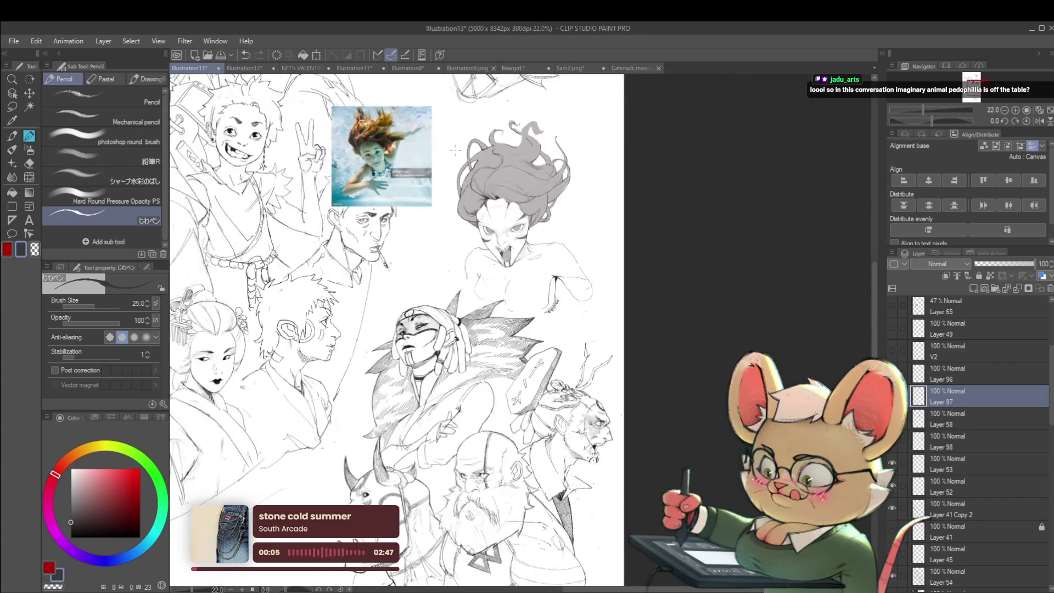
scroll(455, 150, up, 5)
scroll(446, 218, up, 2)
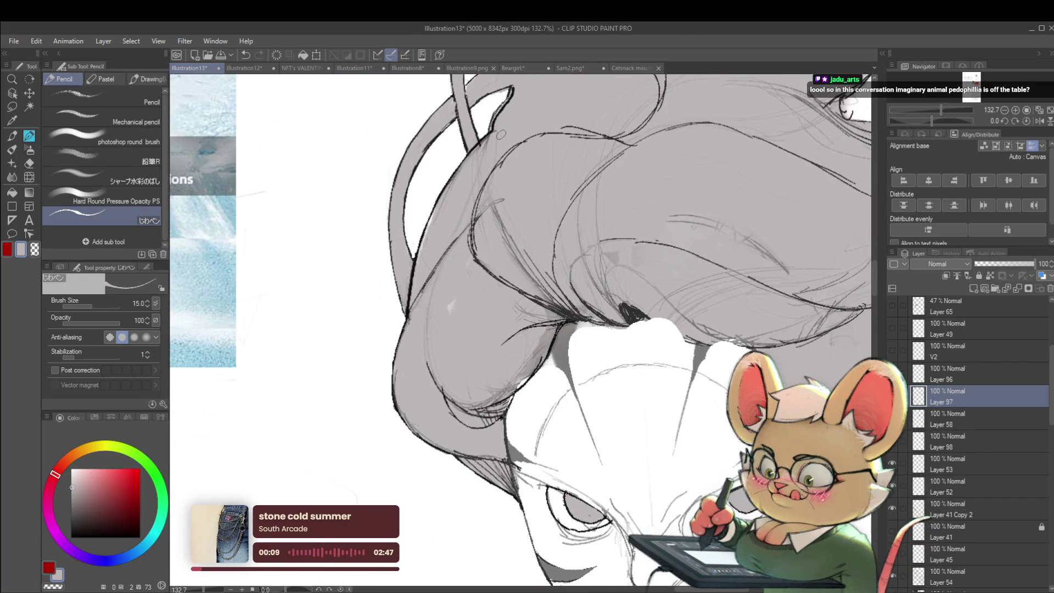
Enlarge the brush in steps up to size 100 for the grey hair fill.
key(bracketright)
key(bracketright)
key(bracketright)
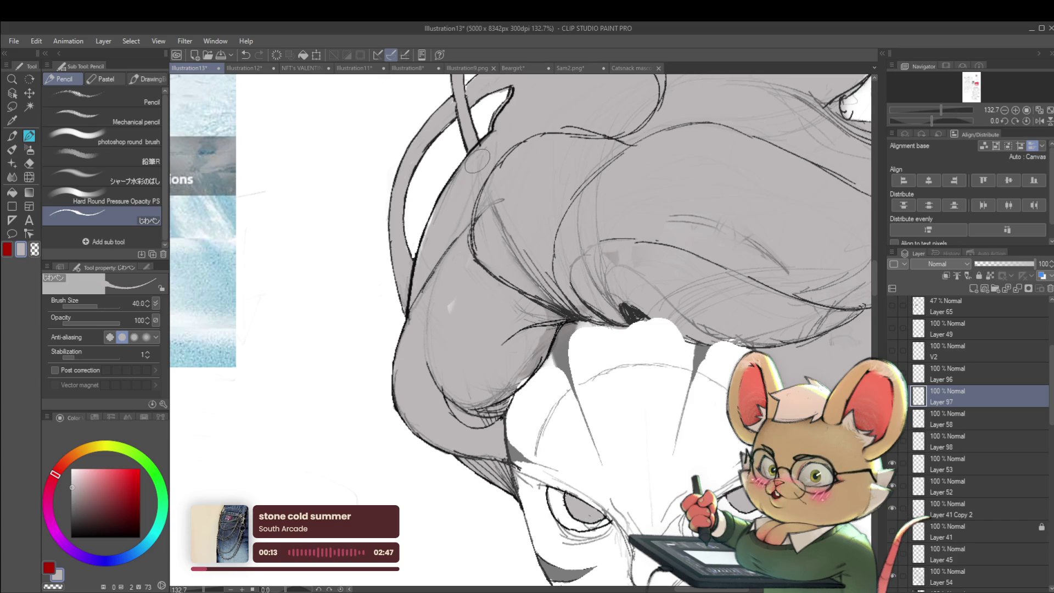
key(bracketright)
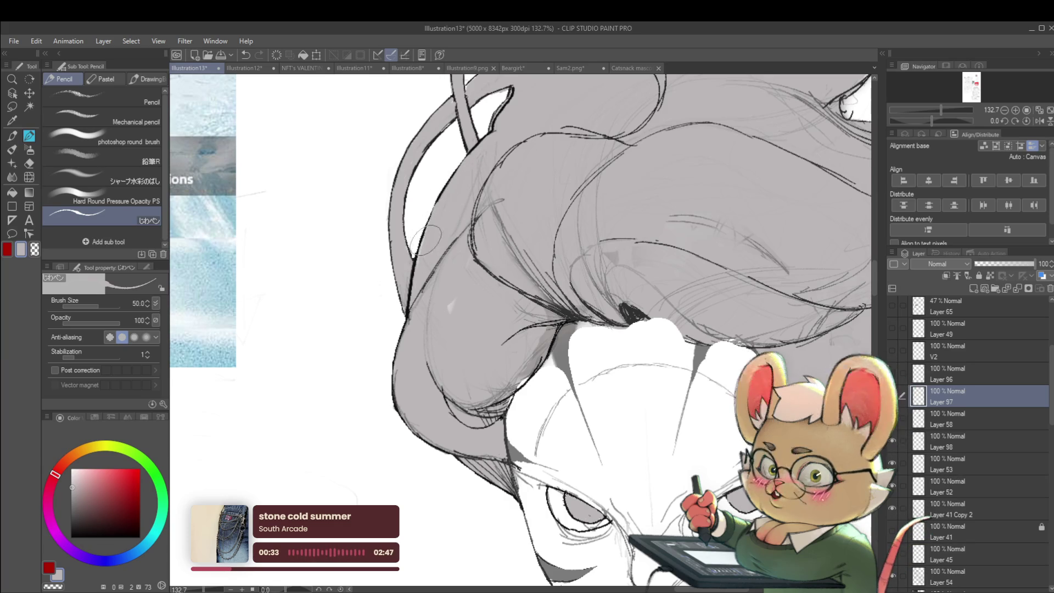
drag(419, 264, 375, 316)
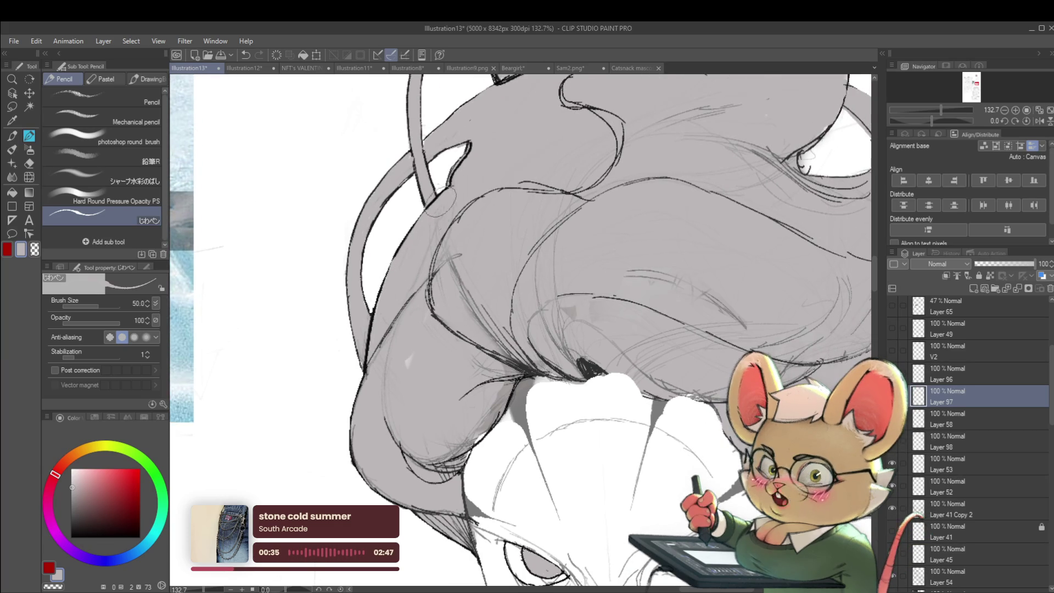
key(bracketright)
key(bracketright)
key(bracketright)
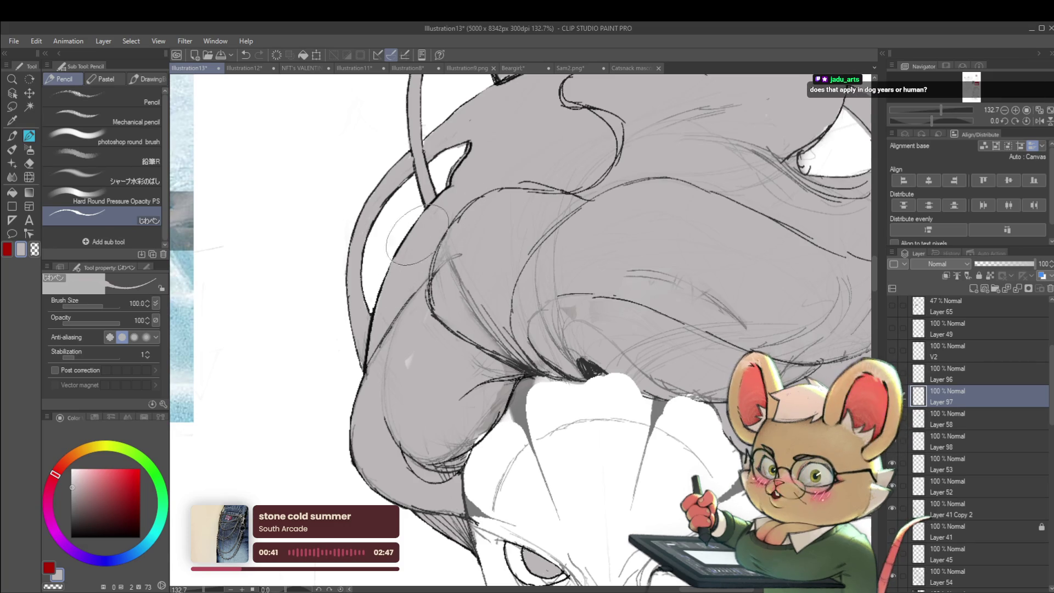
scroll(442, 226, down, 5)
scroll(447, 246, up, 6)
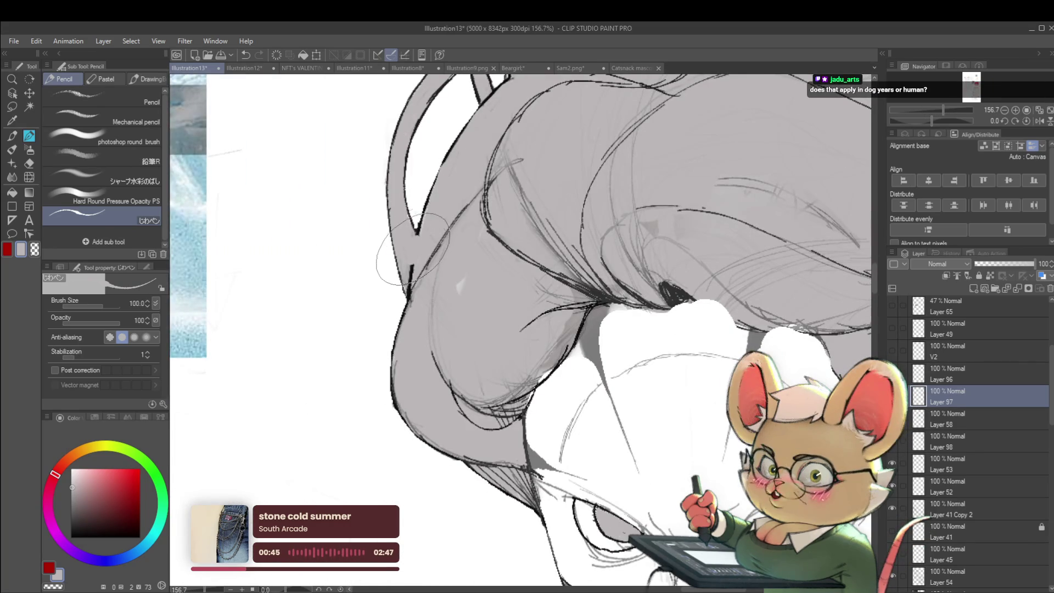
scroll(408, 297, down, 6)
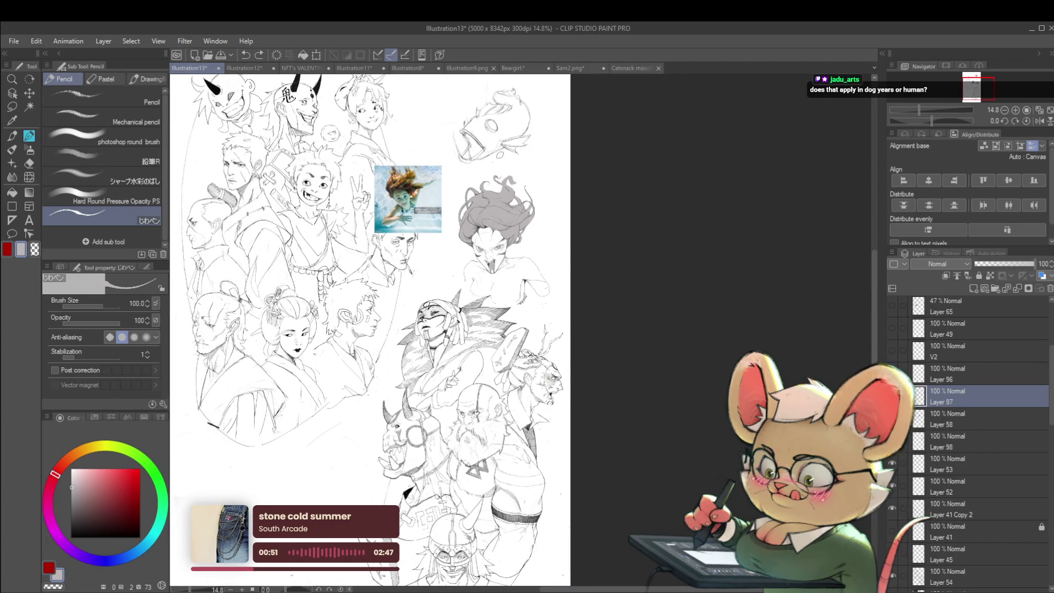
Hide and reshow the dark sketch layer to check the hair fill.
scroll(482, 219, up, 4)
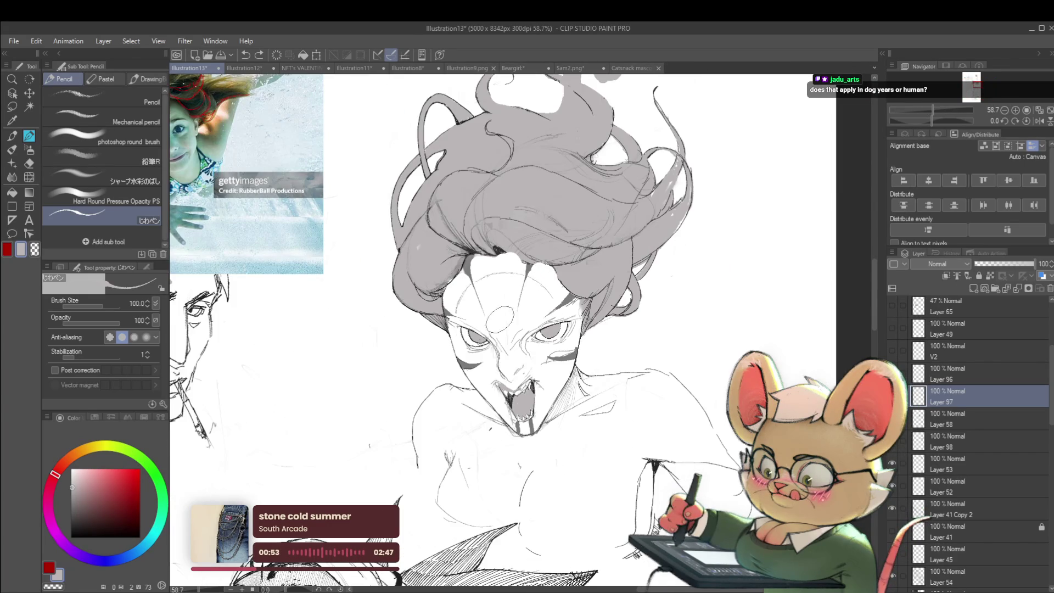
scroll(511, 385, up, 2)
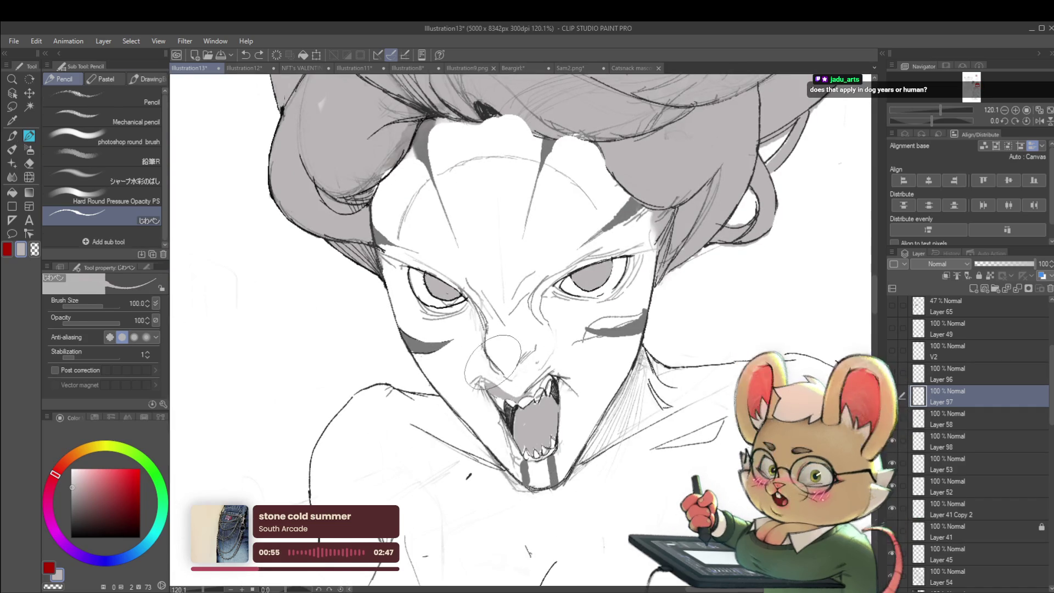
click(893, 397)
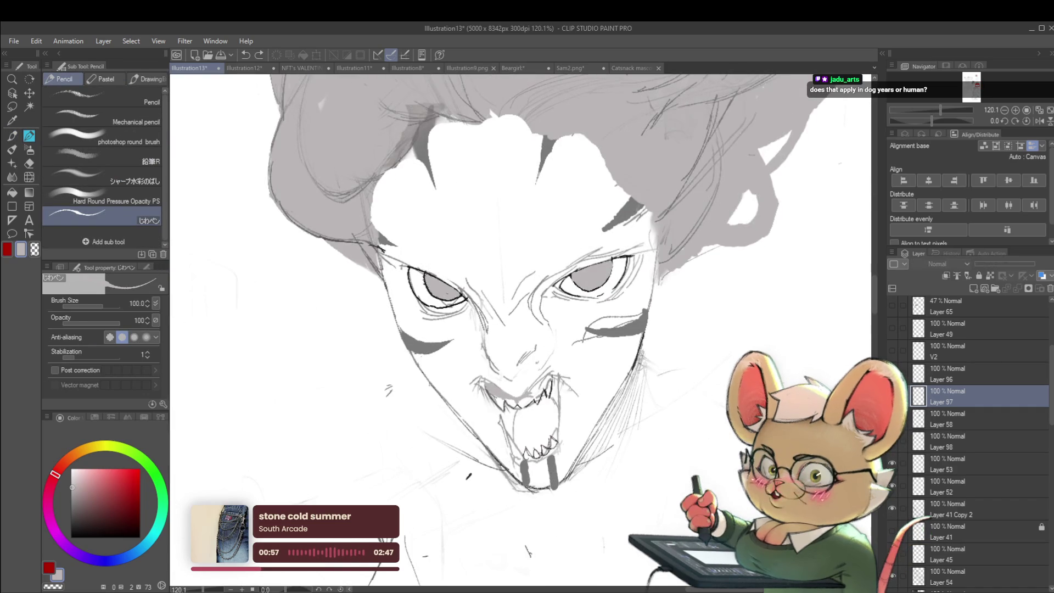
click(892, 397)
Add a new layer, shrink the brush to size 17, and mirror the view to check proportions.
key(ctrl+shift+n)
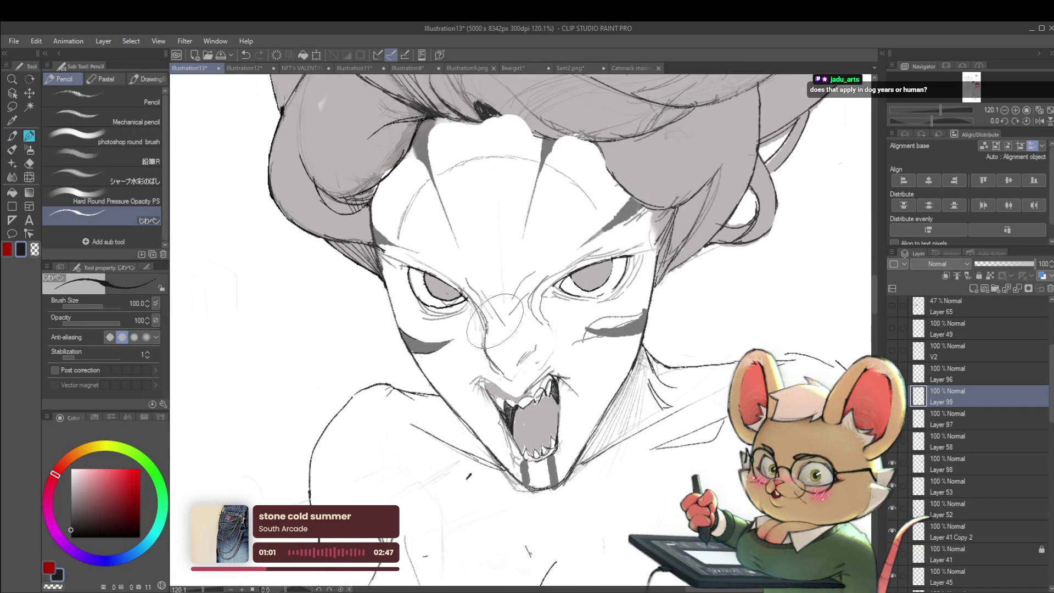
key(bracketleft)
key(bracketleft)
key(bracketleft)
key(bracketleft)
key(bracketleft)
key(bracketleft)
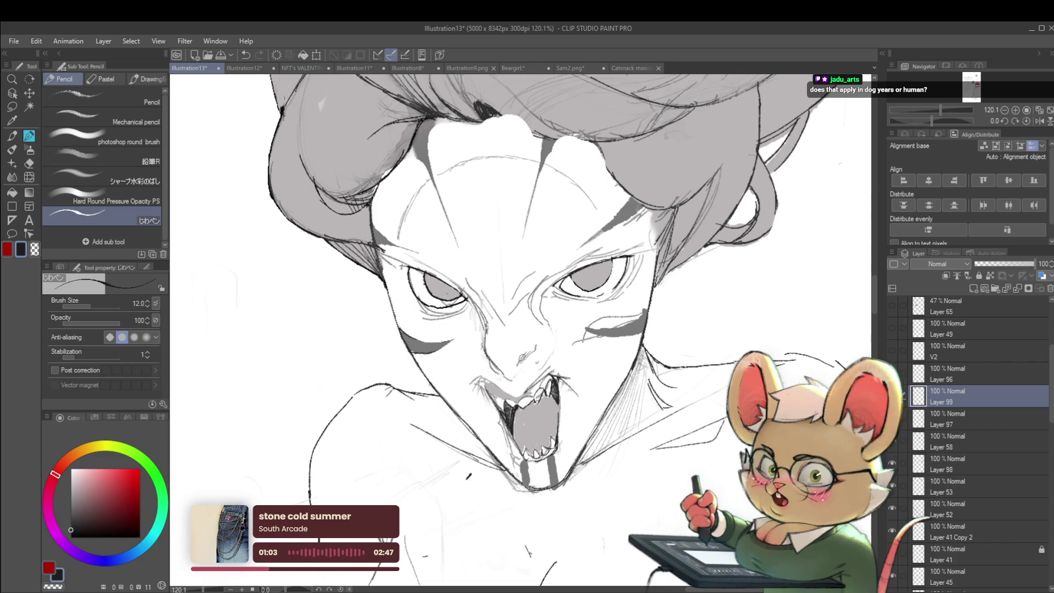
scroll(523, 358, down, 5)
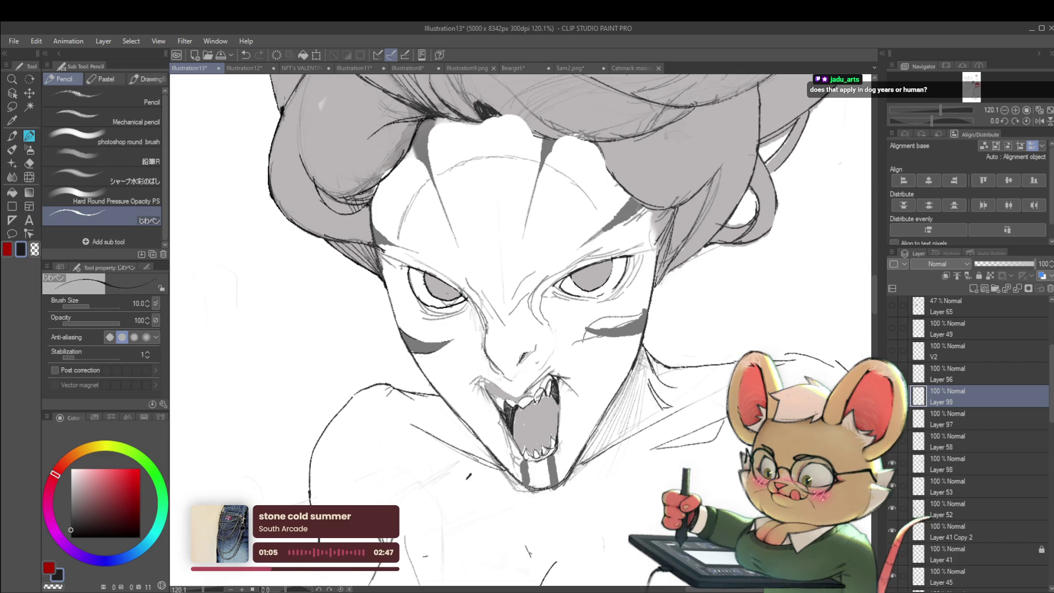
scroll(220, 99, down, 1)
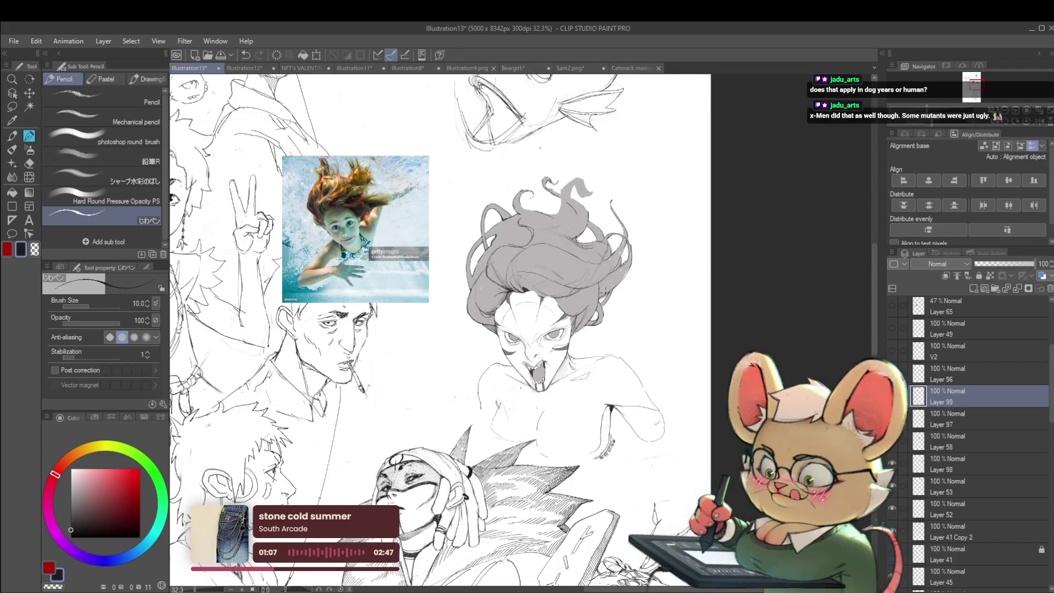
click(1041, 121)
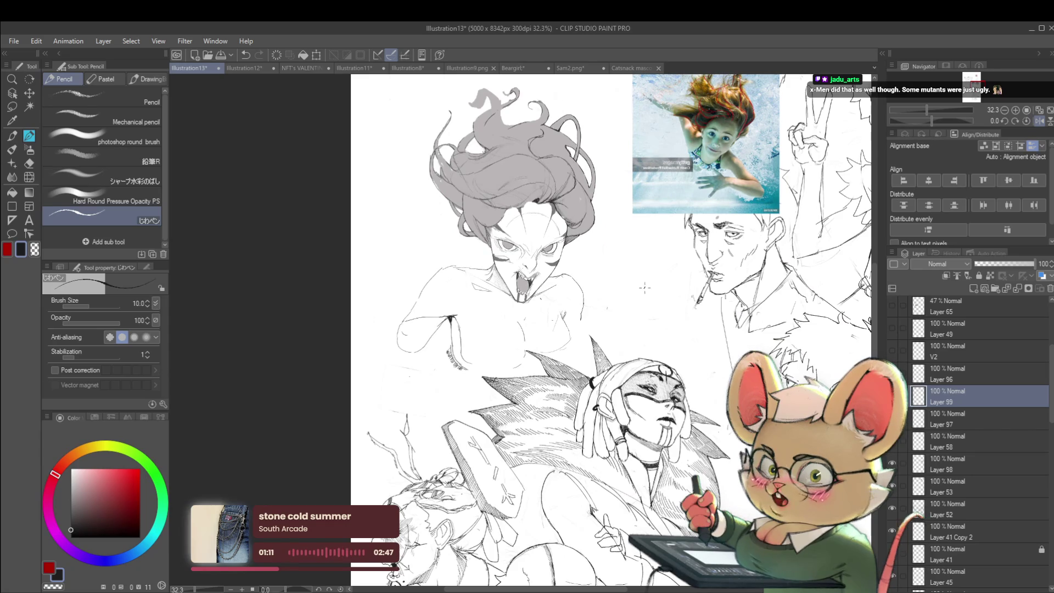
drag(645, 286, 609, 272)
scroll(500, 179, up, 6)
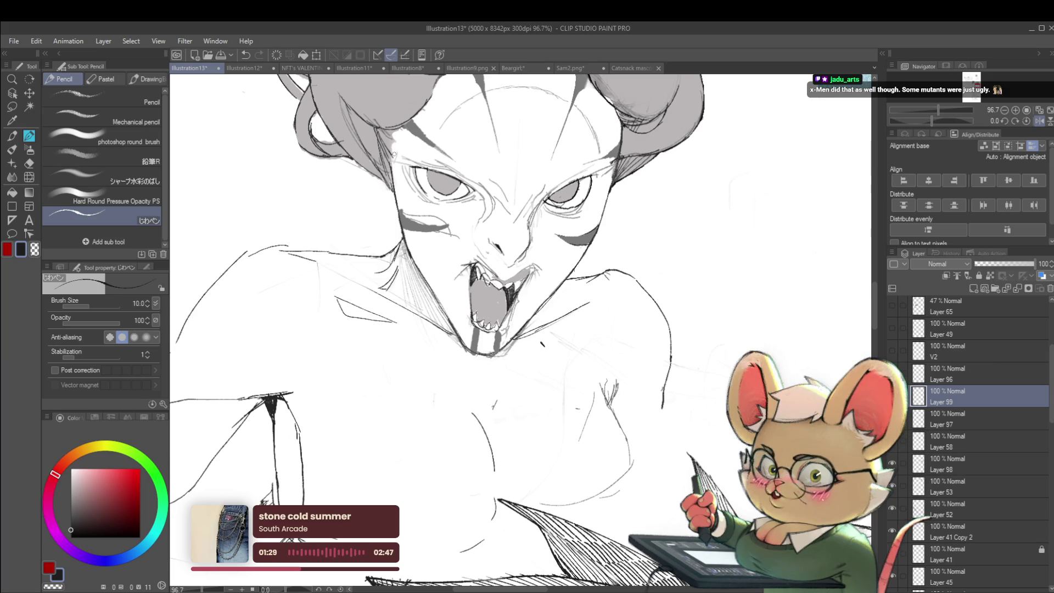
Sample the light grey from the drawing and enlarge the brush to size 40.
scroll(400, 150, down, 5)
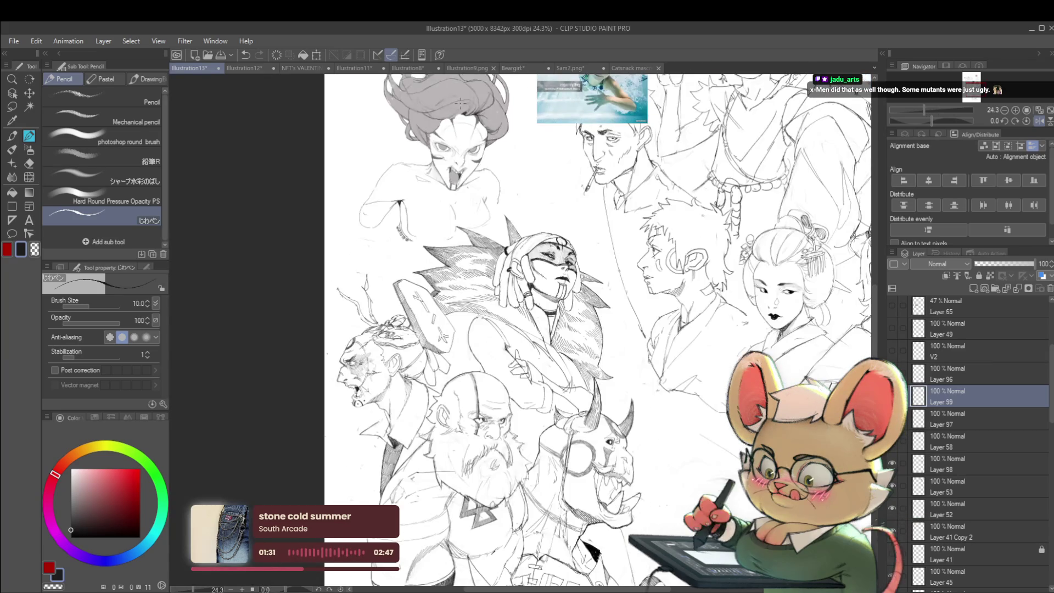
scroll(420, 128, up, 5)
alt+click(372, 213)
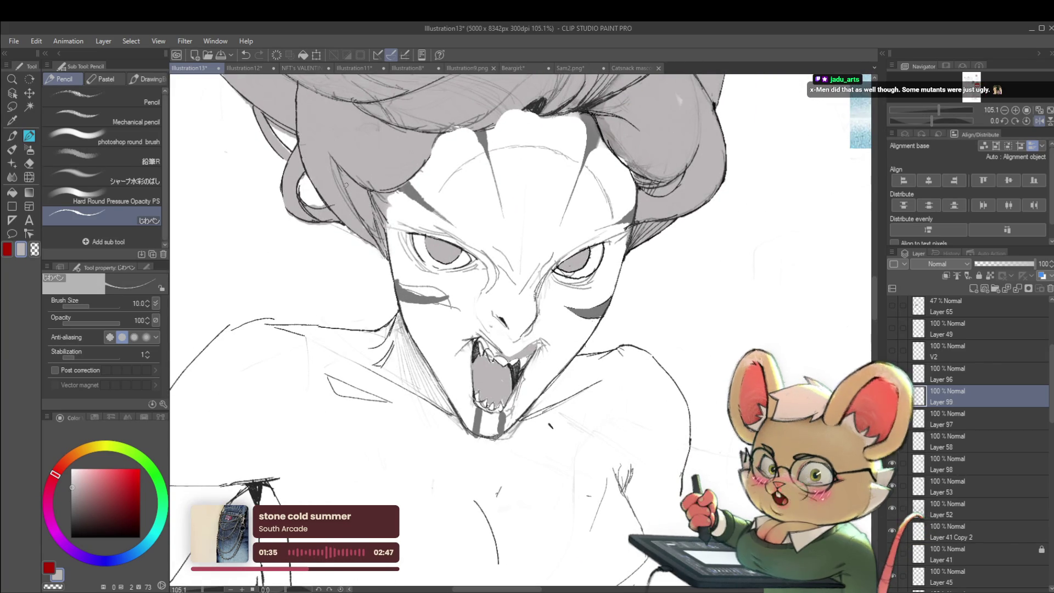
key(bracketright)
key(bracketright)
key(bracketright)
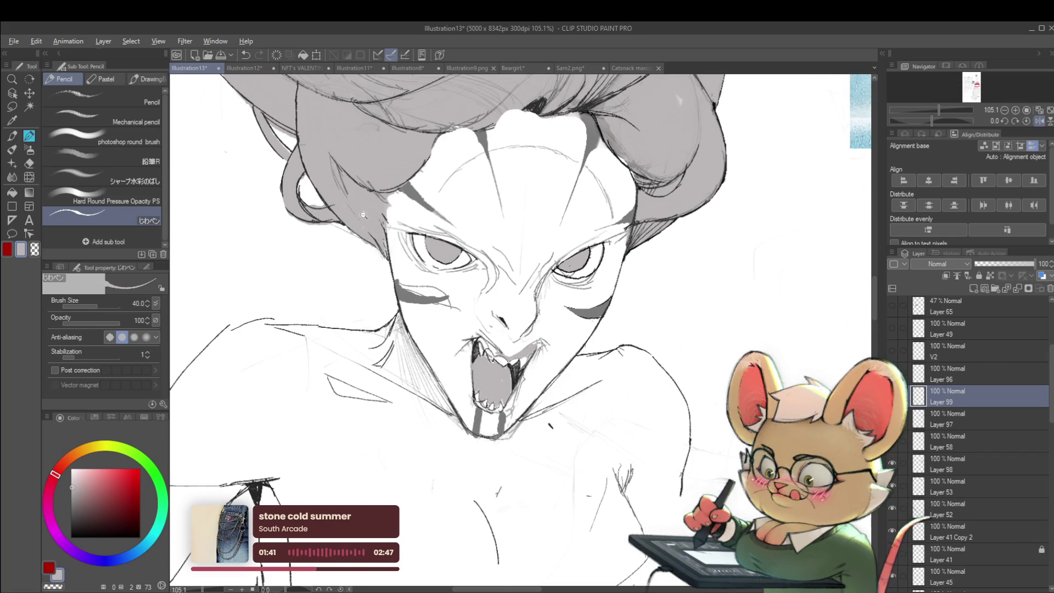
Pick a near-black colour on the colour wheel and switch to the Pen tool.
scroll(345, 194, down, 5)
scroll(352, 206, up, 4)
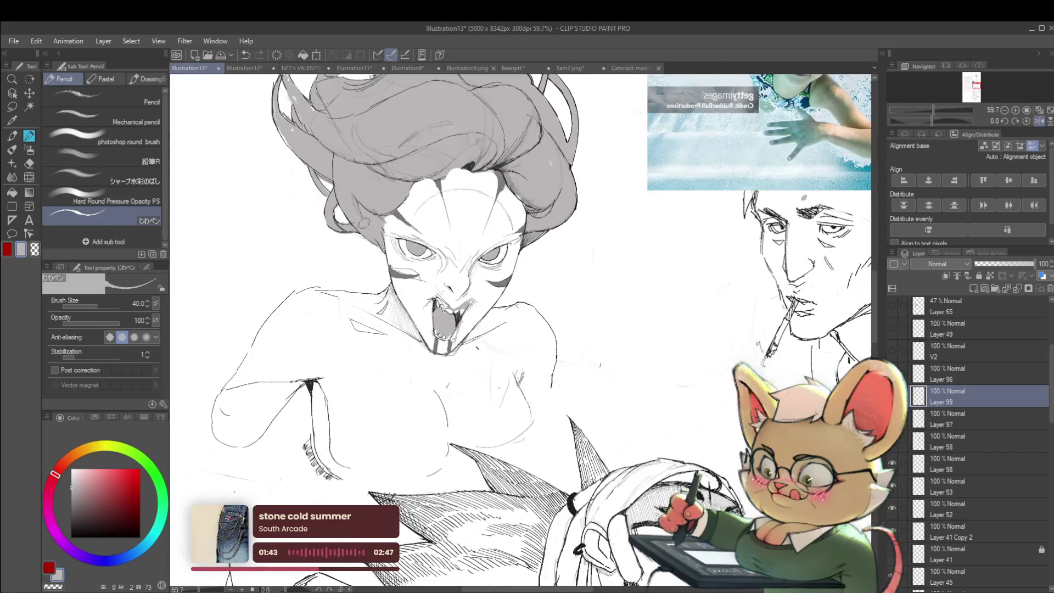
click(70, 527)
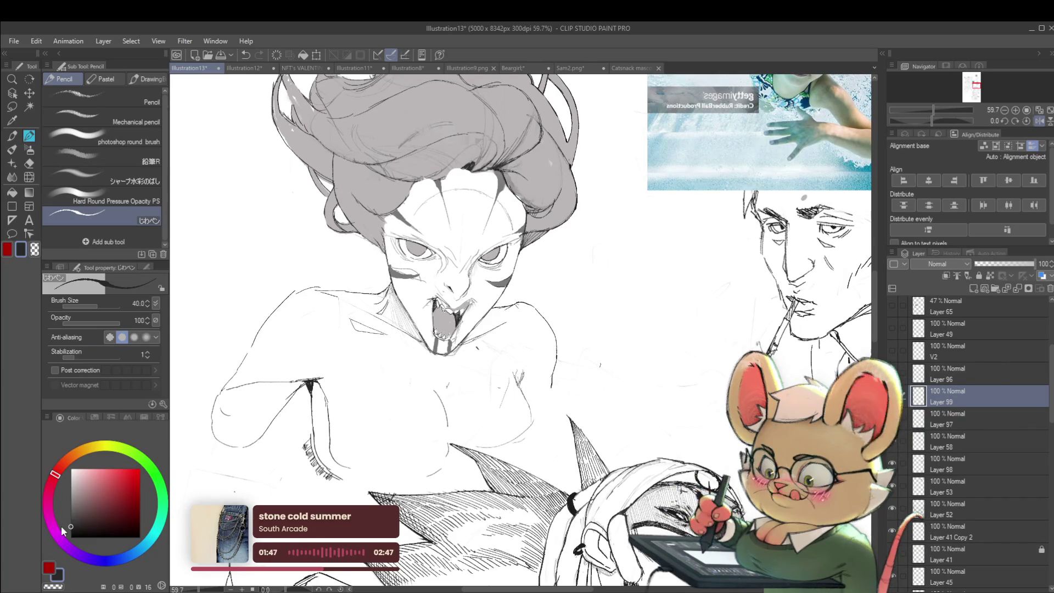
key(p)
key(p)
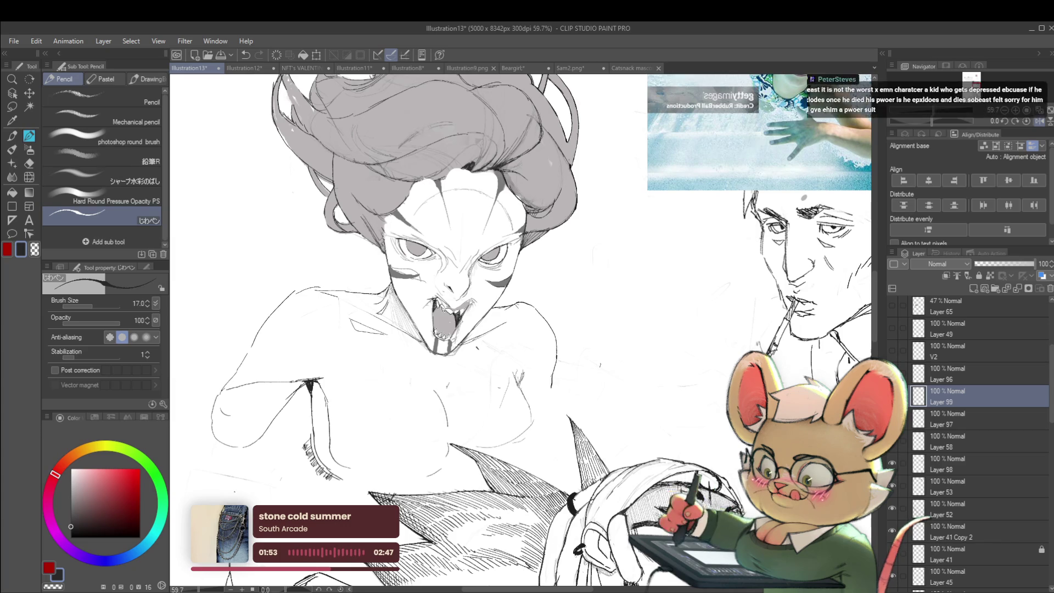
Undo the latest change and zoom out on the canvas.
scroll(522, 329, down, 5)
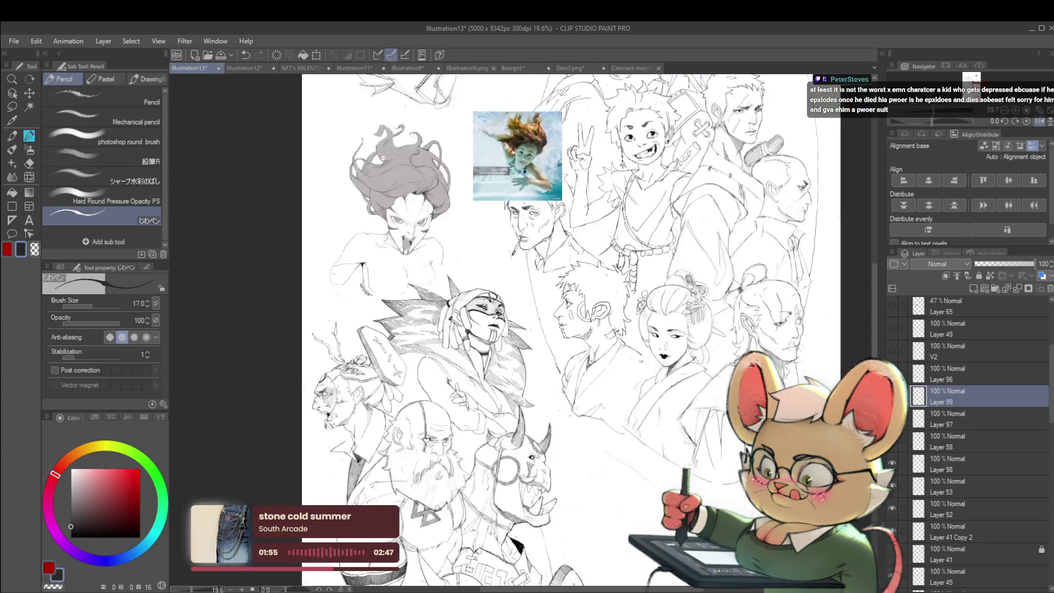
scroll(522, 384, up, 4)
key(ctrl+z)
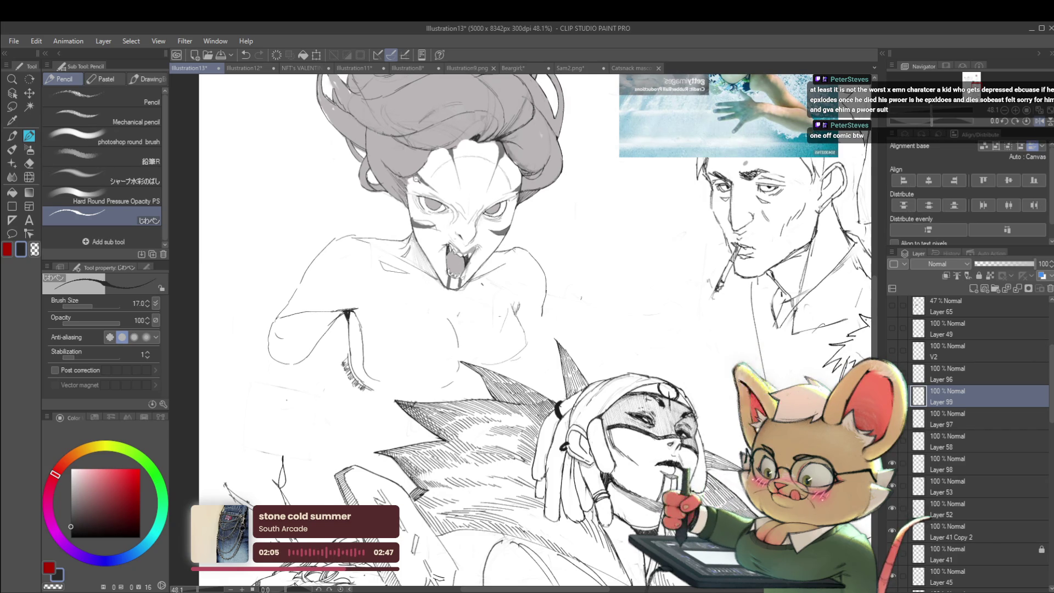
scroll(409, 180, down, 3)
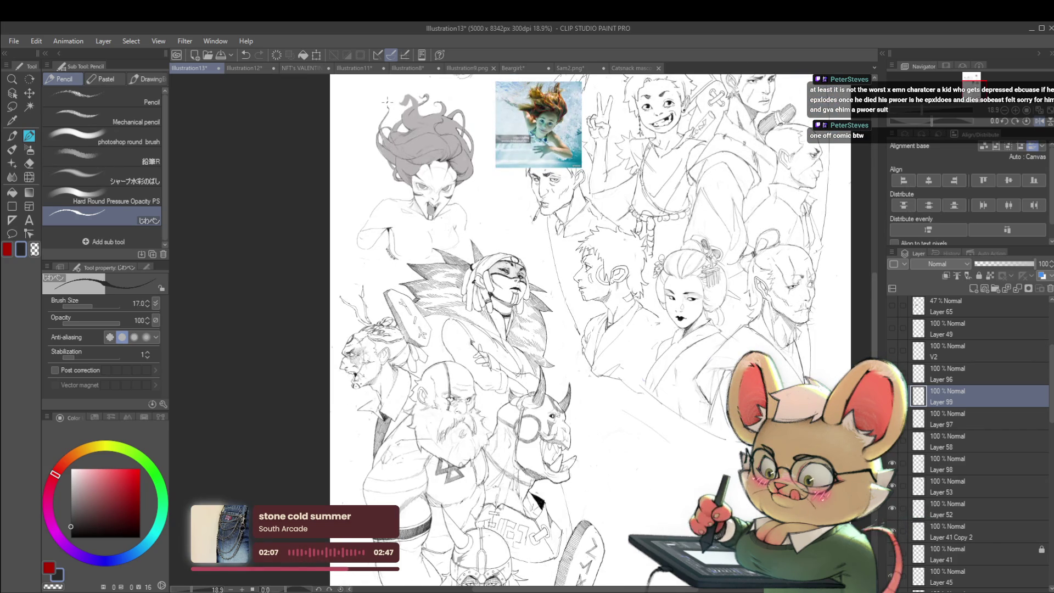
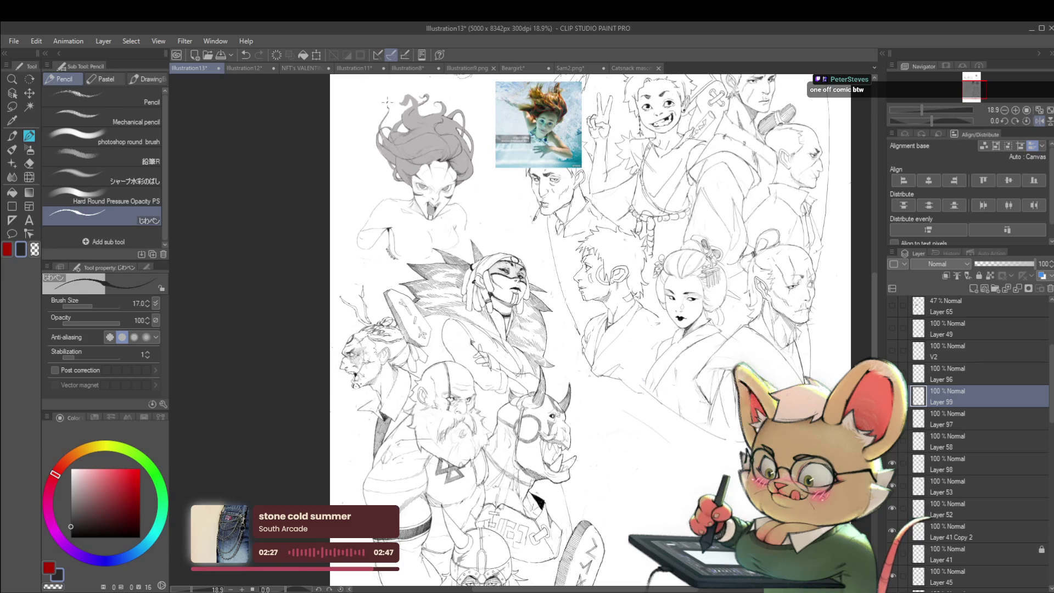
Undo the stray mark just made on the sketch page.
scroll(484, 201, up, 4)
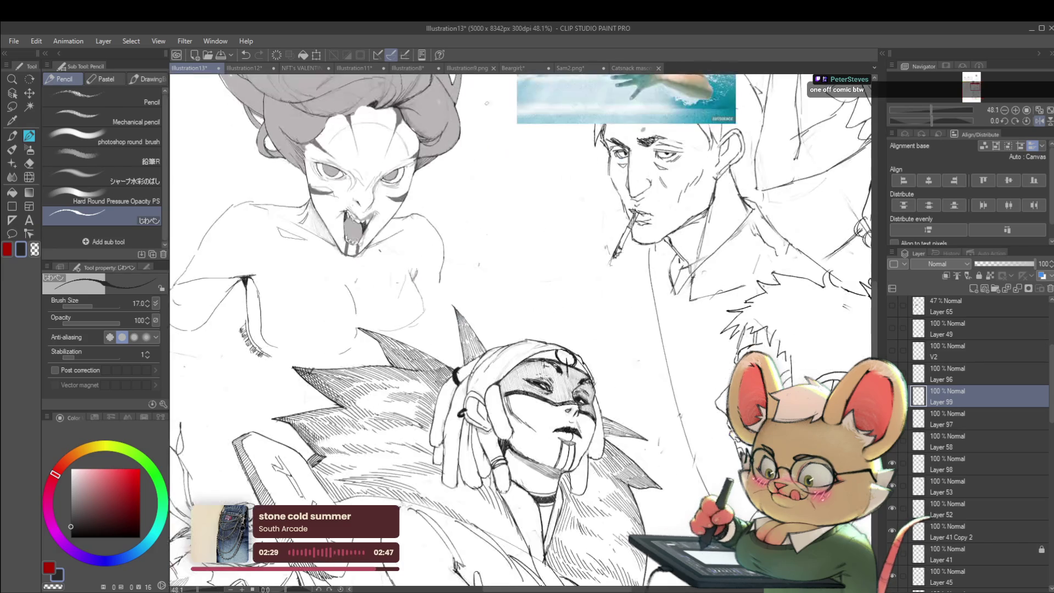
scroll(443, 175, down, 2)
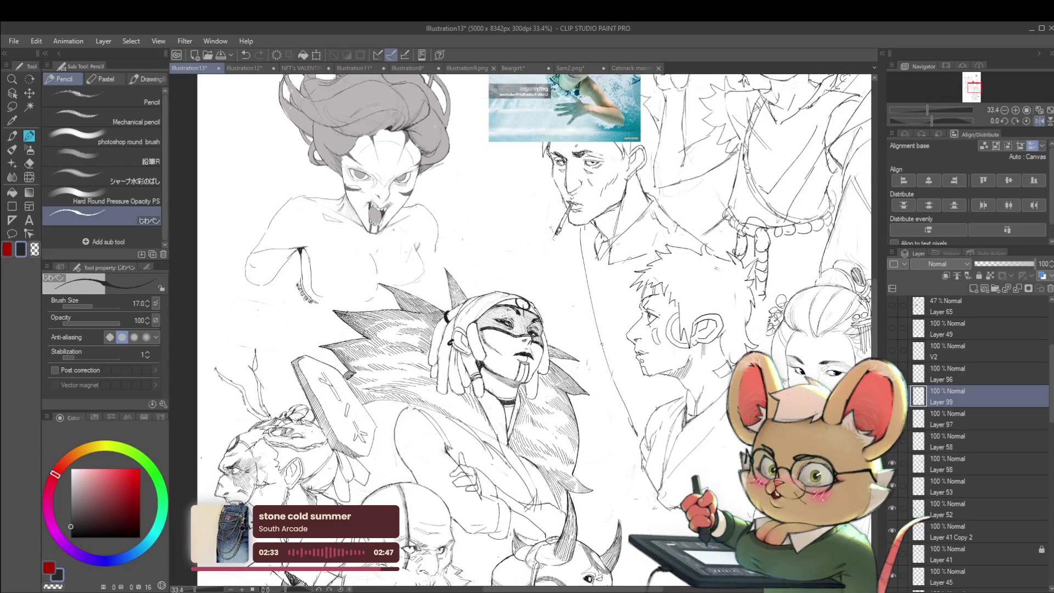
key(ctrl+z)
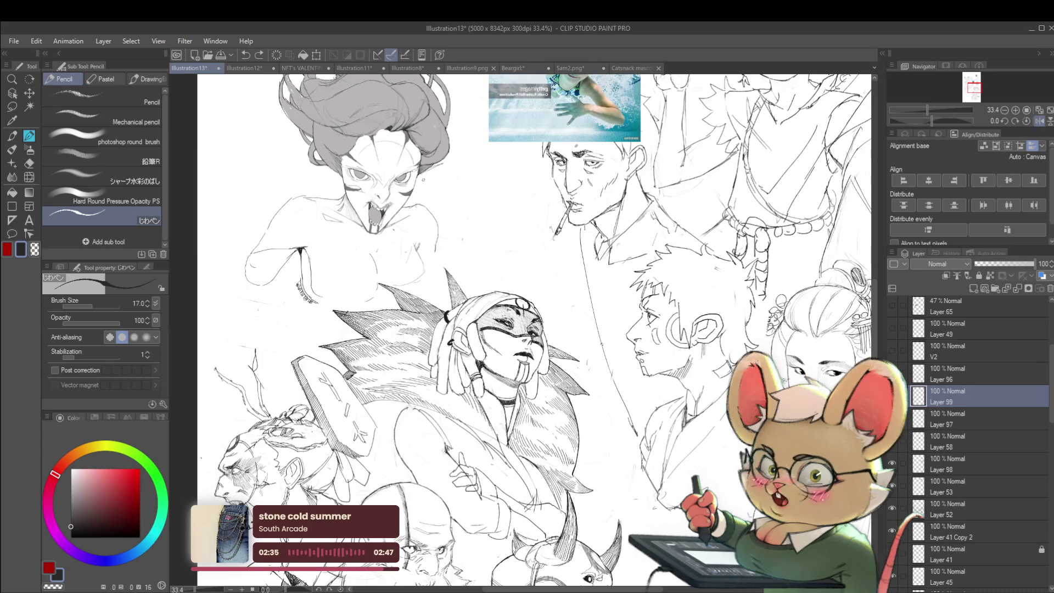
Bring the mermaid's face into view and add a short pencil stroke beside it.
drag(429, 186, 513, 195)
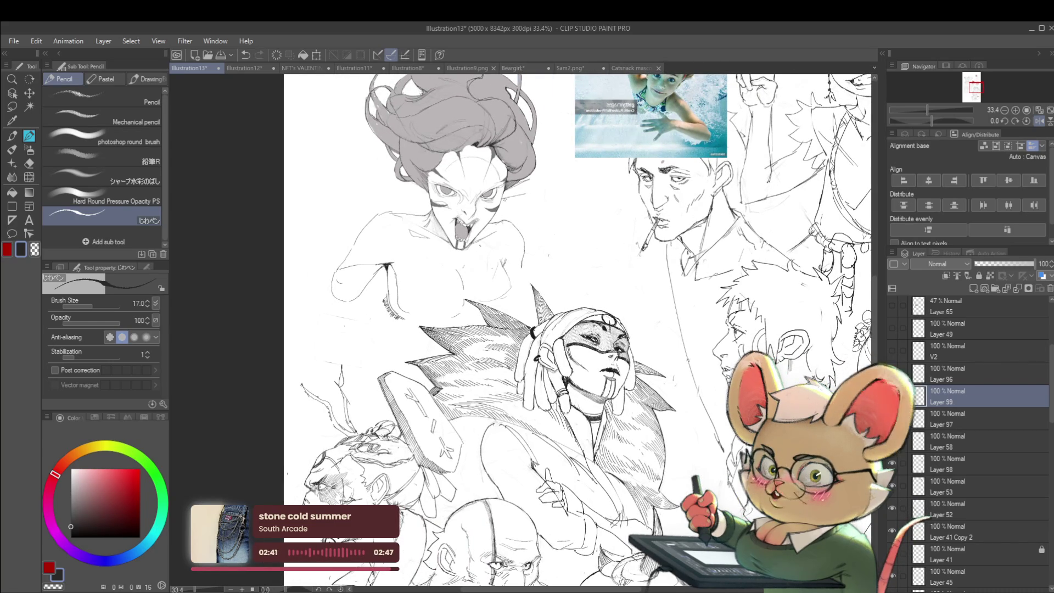
drag(531, 192, 509, 199)
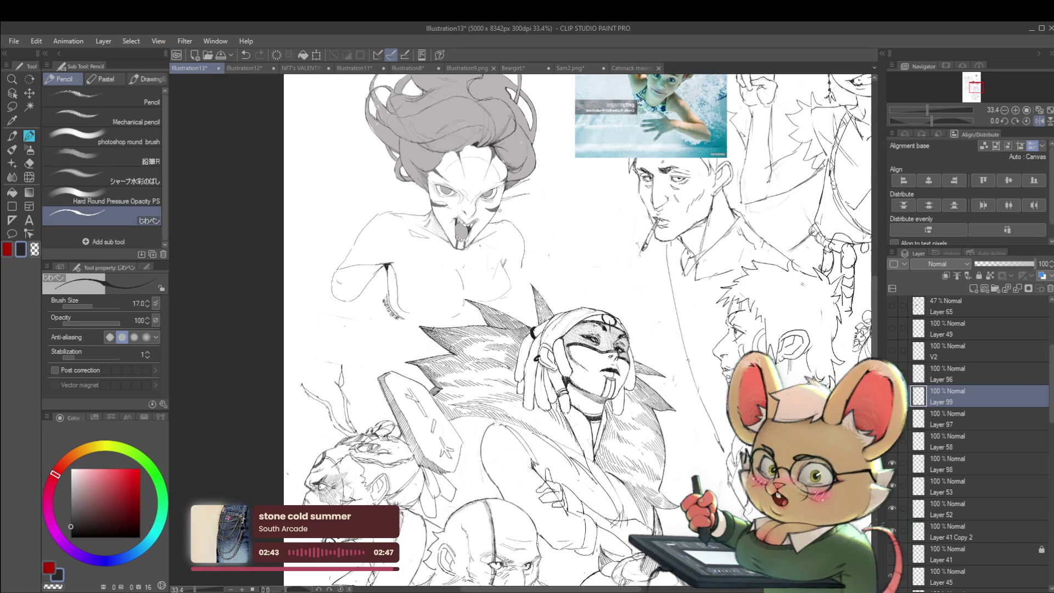
scroll(573, 187, up, 3)
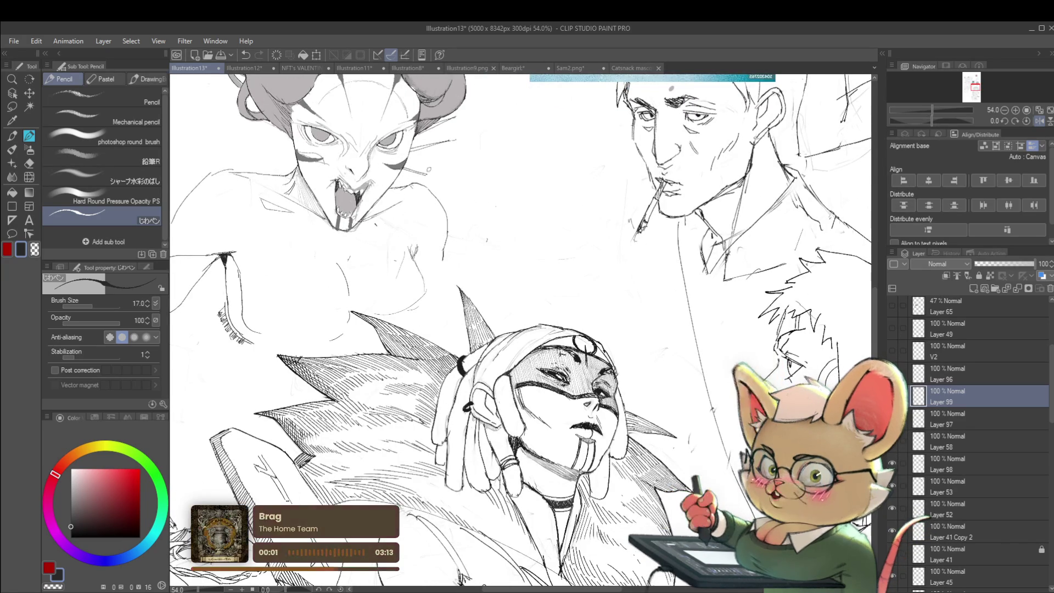
Undo the last pencil stroke, then zoom out to see more of the page.
scroll(423, 195, down, 5)
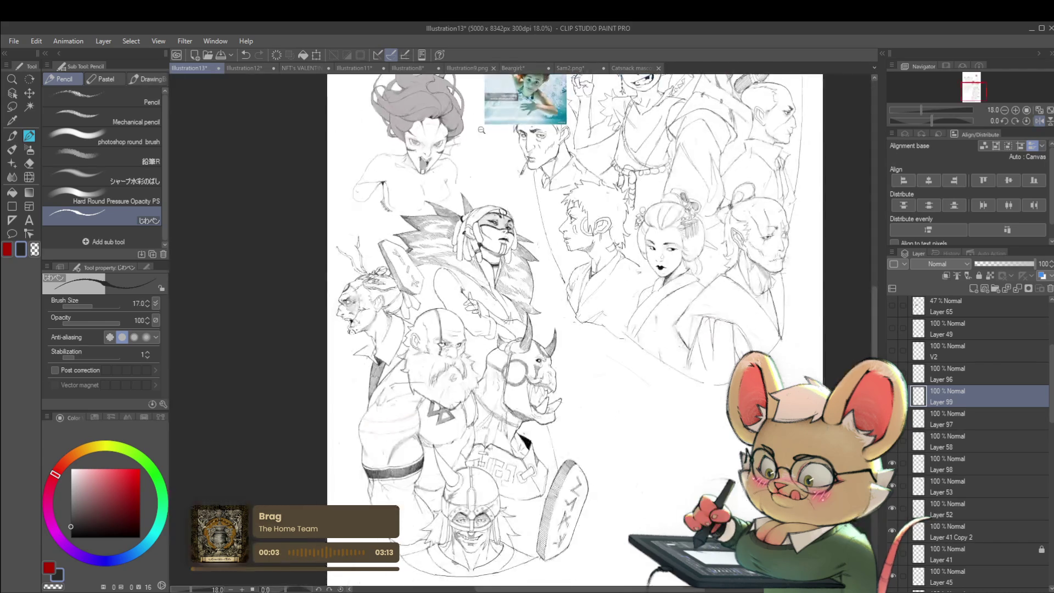
scroll(379, 168, up, 3)
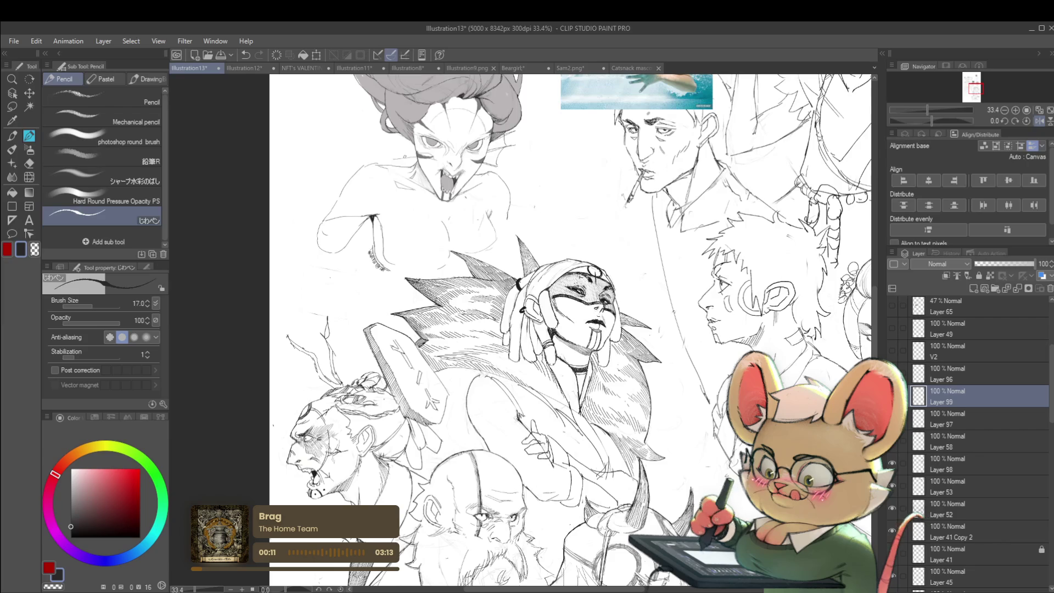
key(ctrl+z)
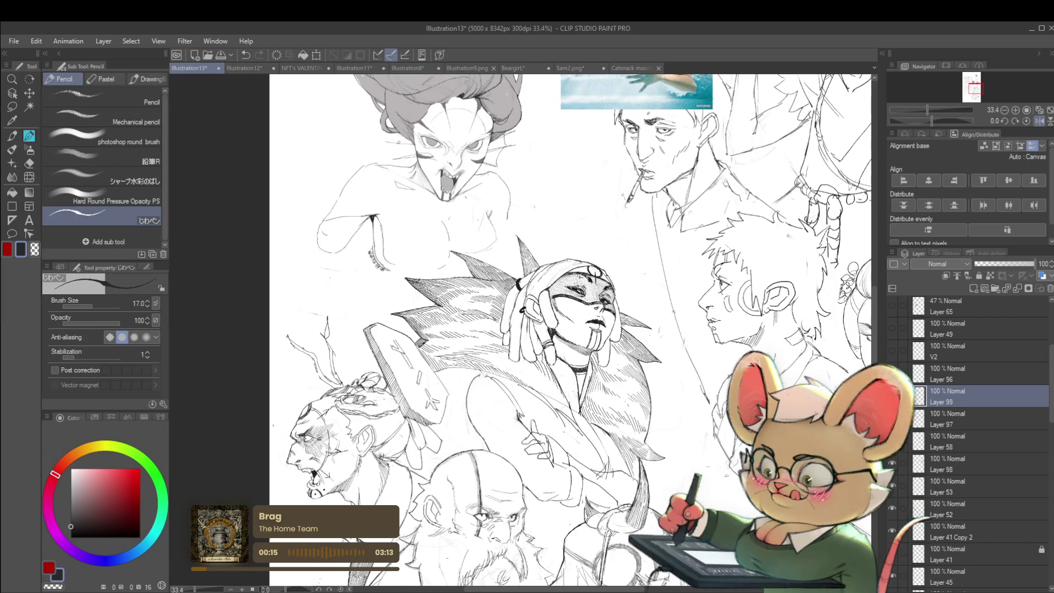
key(ctrl+minus)
scroll(384, 163, up, 3)
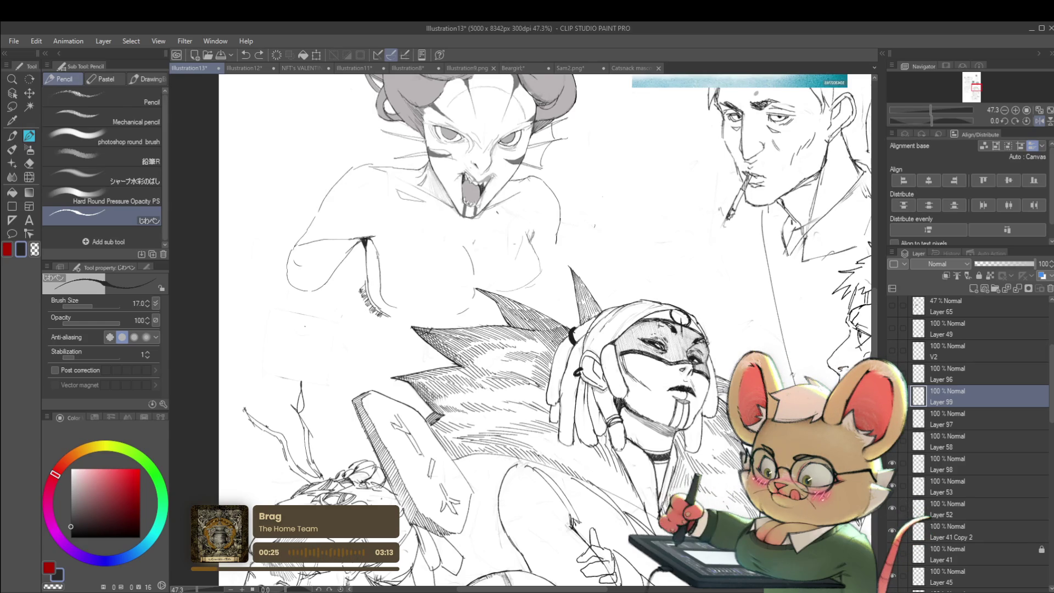
scroll(666, 258, down, 5)
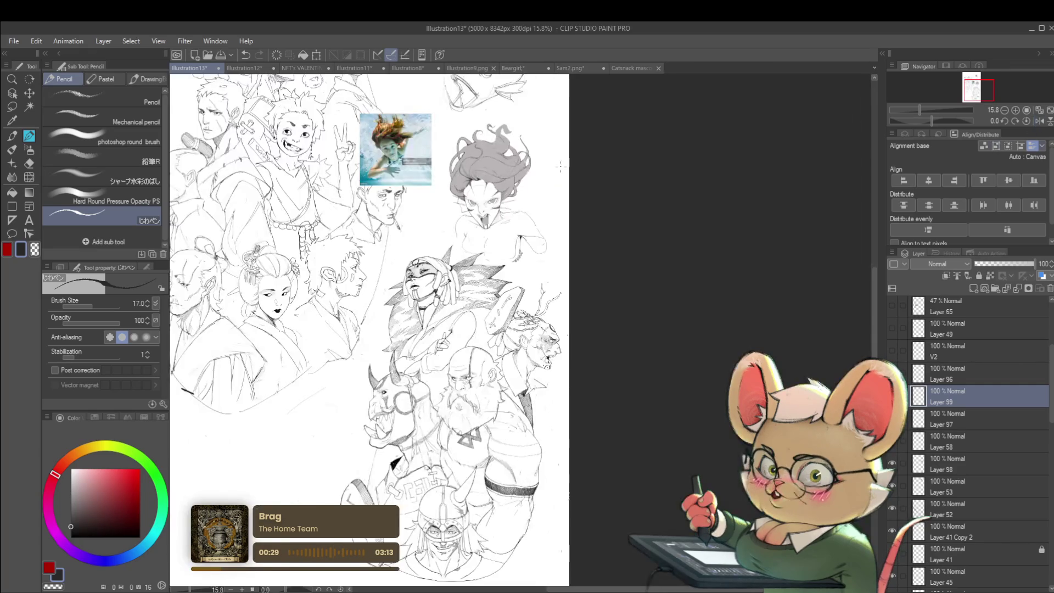
scroll(550, 220, up, 3)
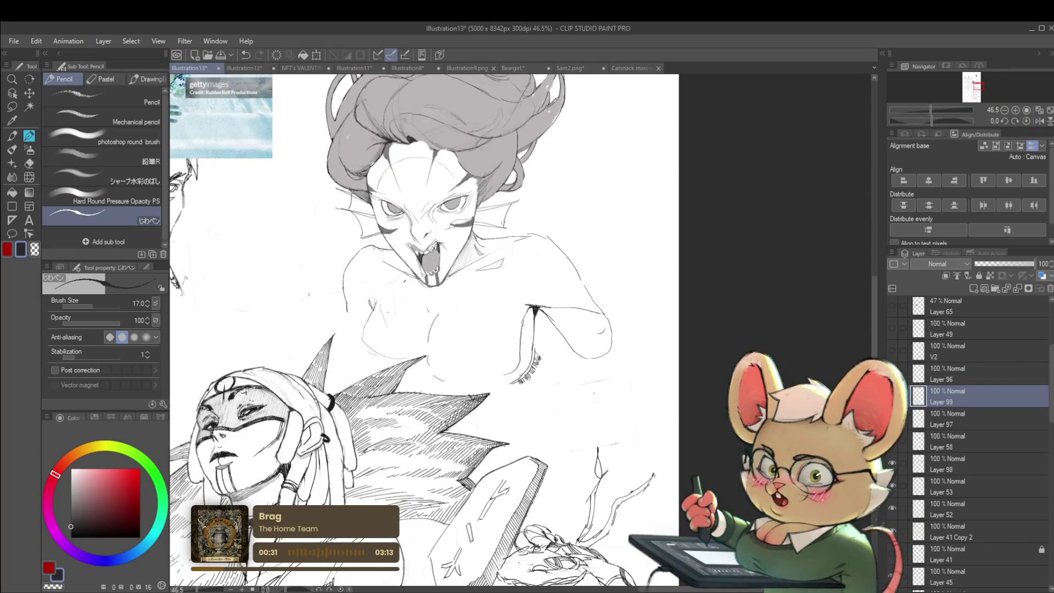
scroll(526, 191, down, 3)
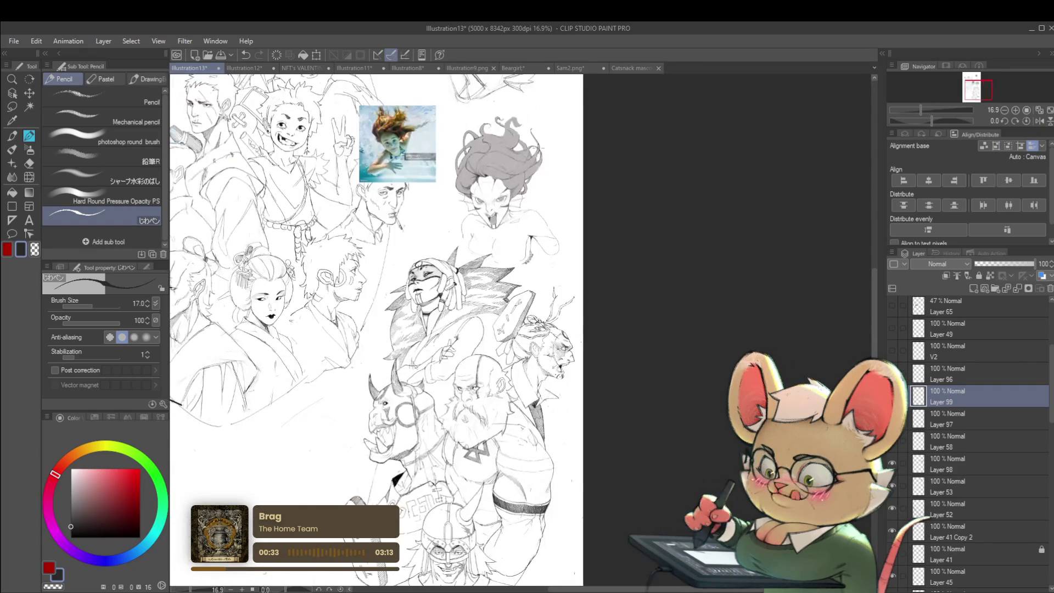
scroll(526, 211, up, 3)
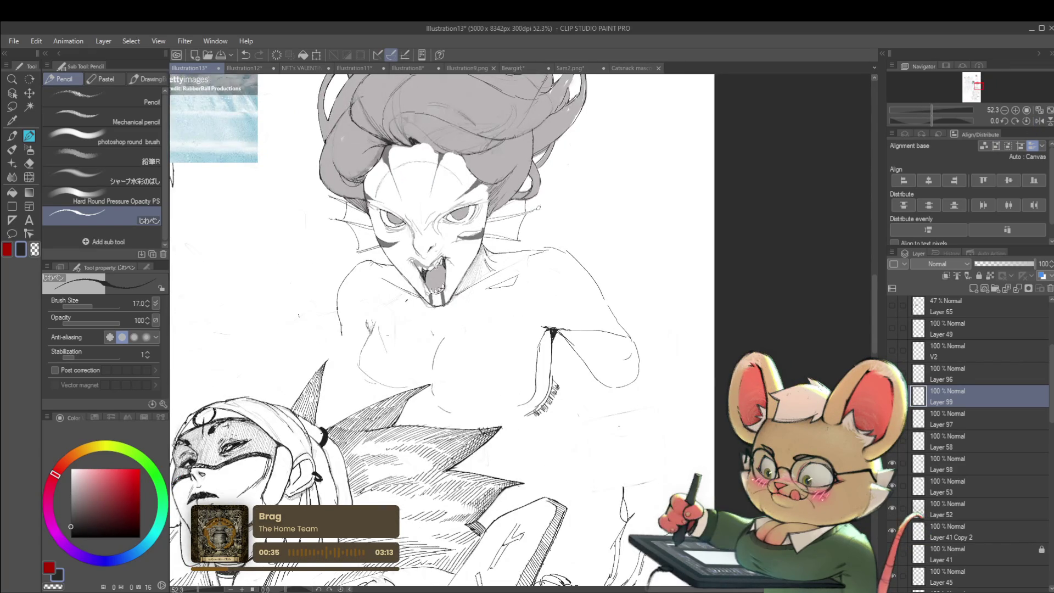
scroll(538, 208, down, 3)
scroll(544, 200, up, 3)
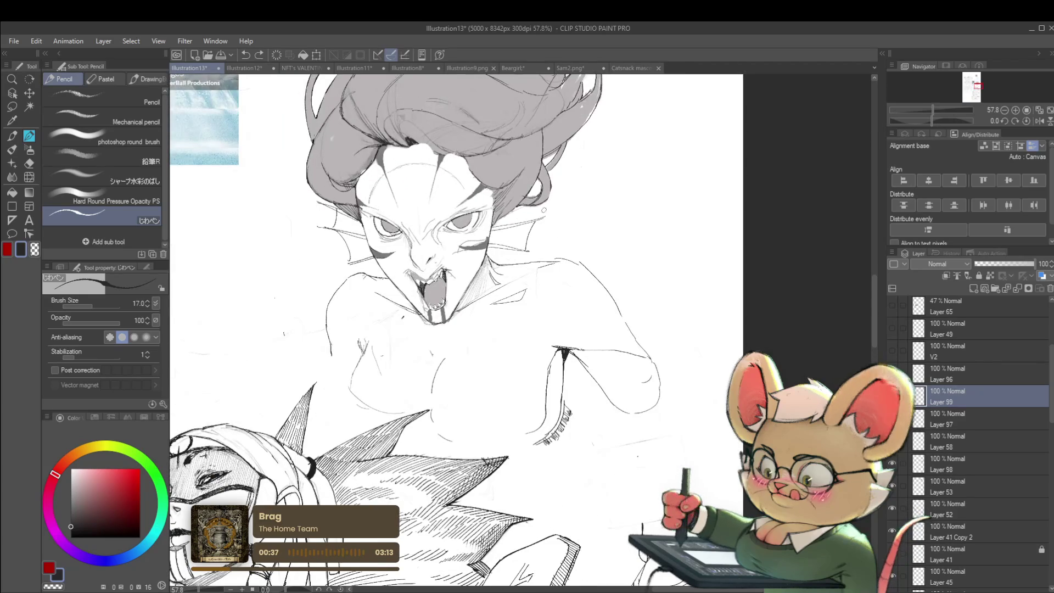
scroll(551, 200, down, 2)
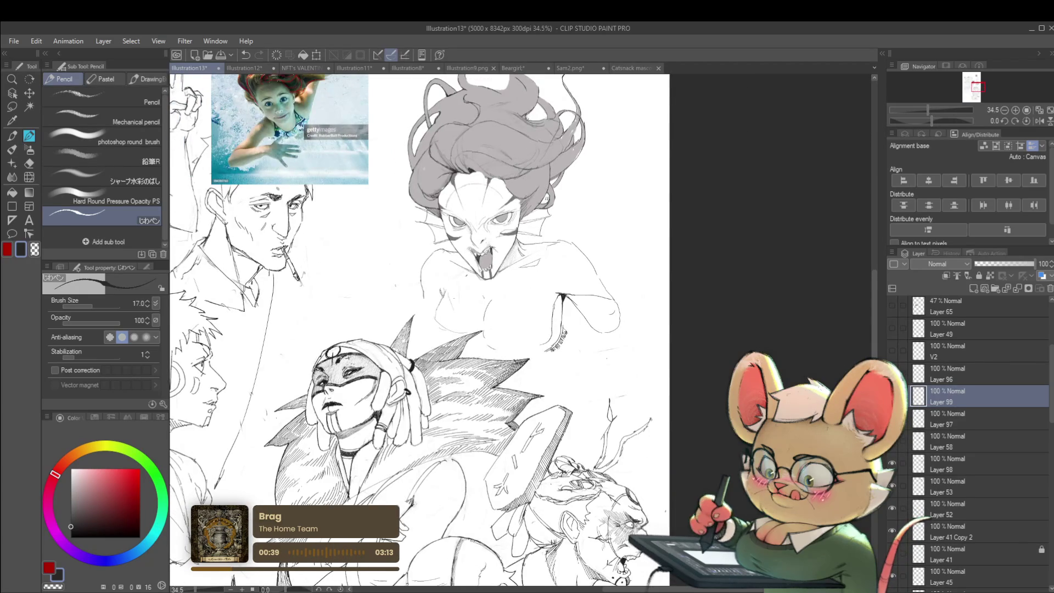
scroll(604, 141, down, 2)
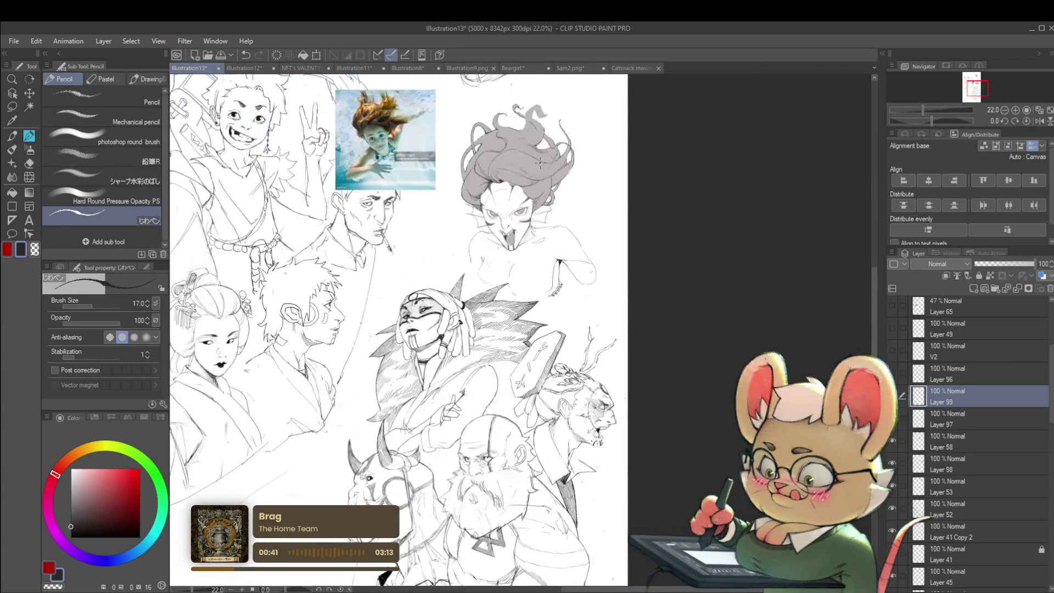
scroll(603, 141, down, 1)
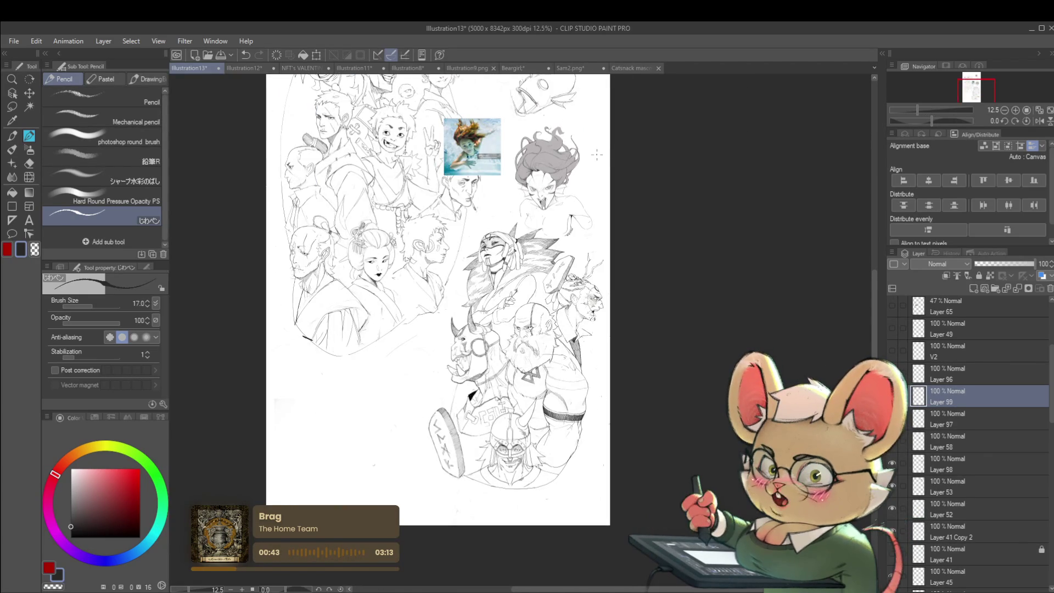
scroll(580, 176, up, 2)
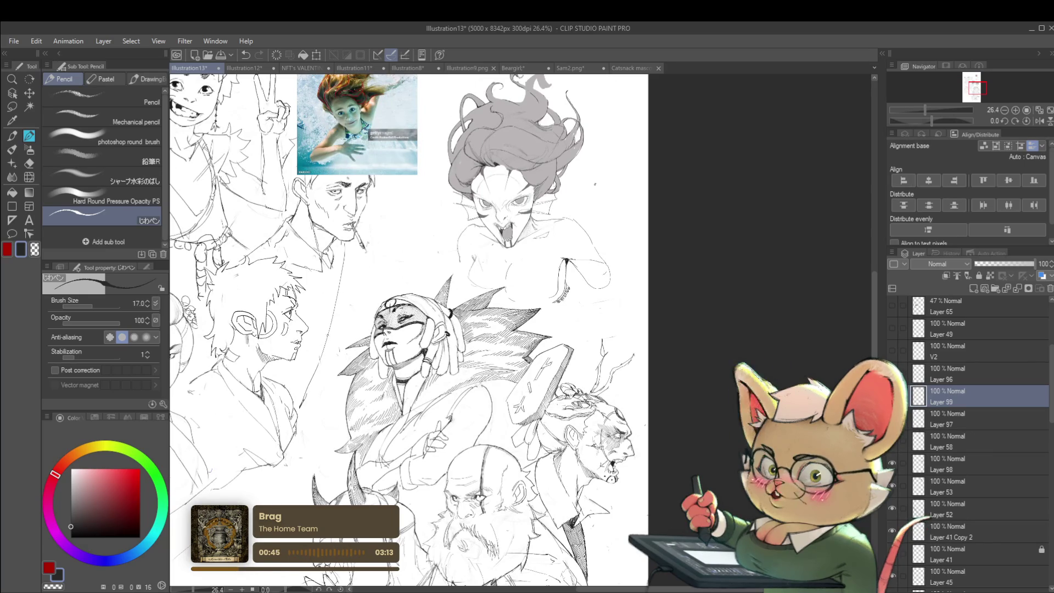
scroll(607, 173, up, 2)
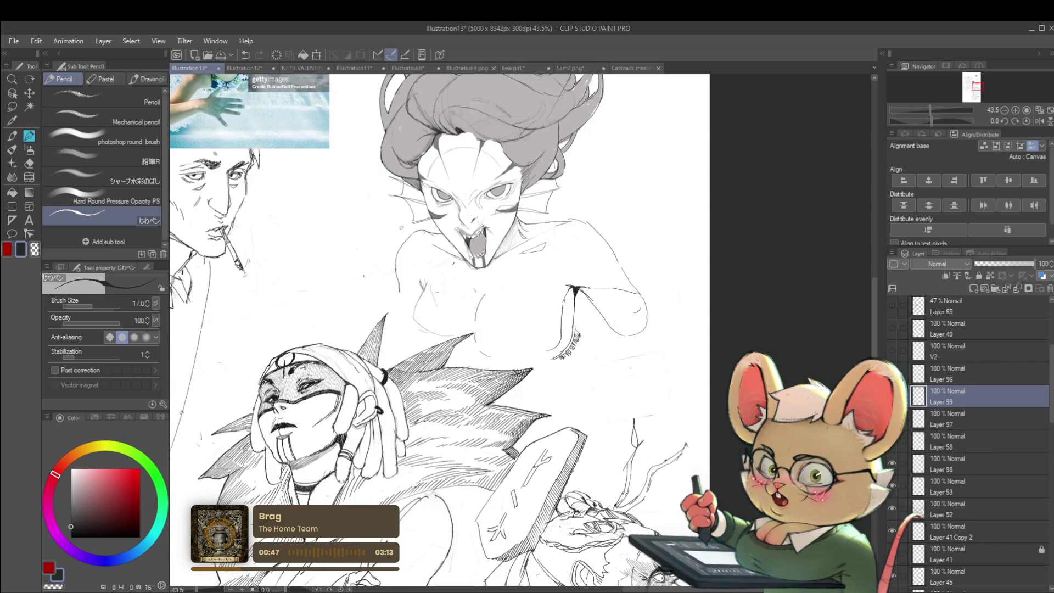
scroll(336, 290, down, 3)
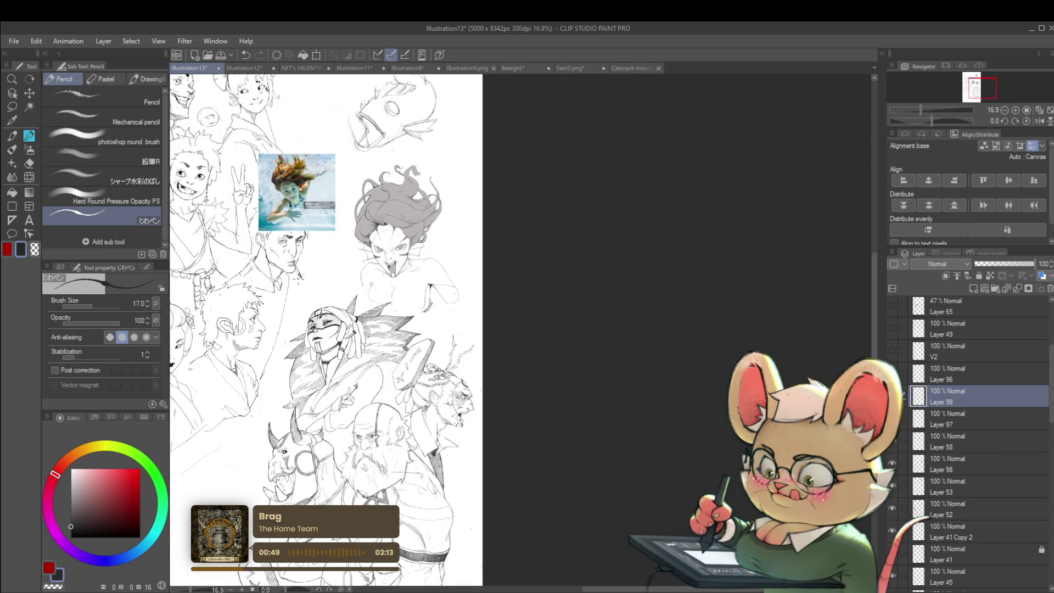
click(1040, 121)
scroll(640, 264, up, 3)
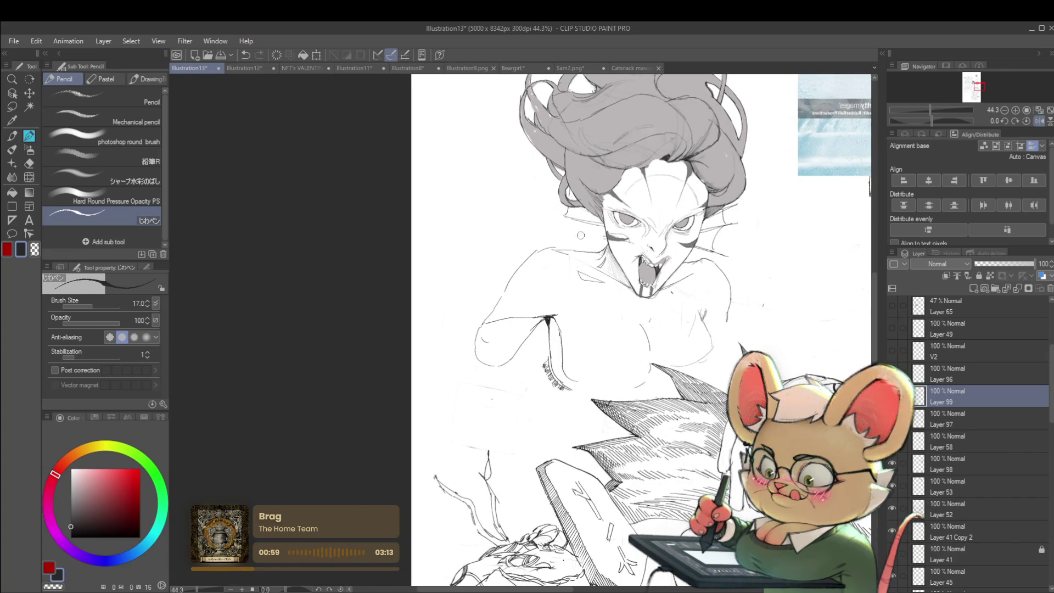
scroll(571, 211, down, 3)
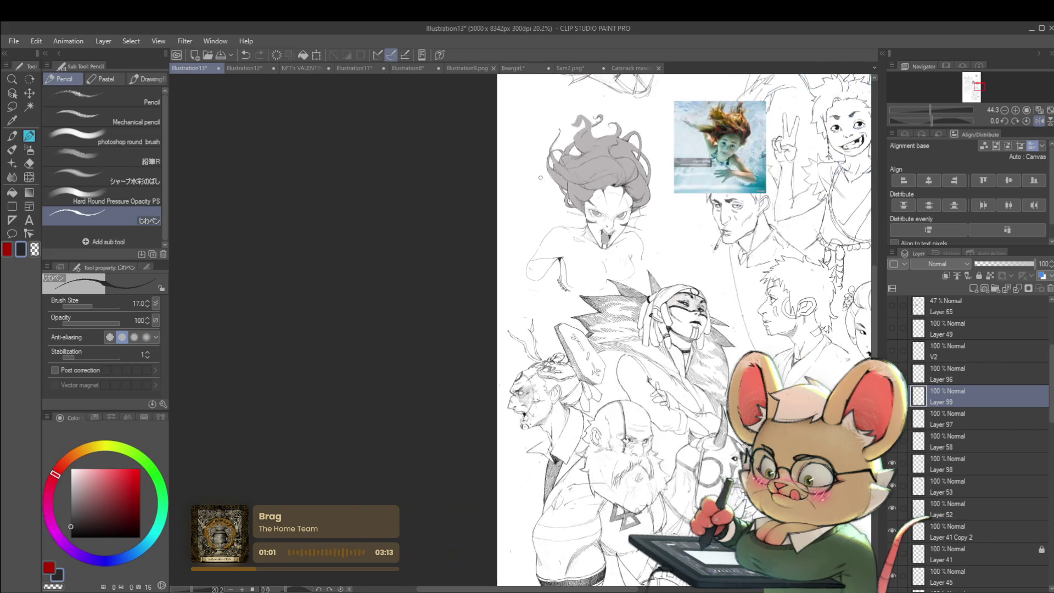
scroll(561, 216, up, 5)
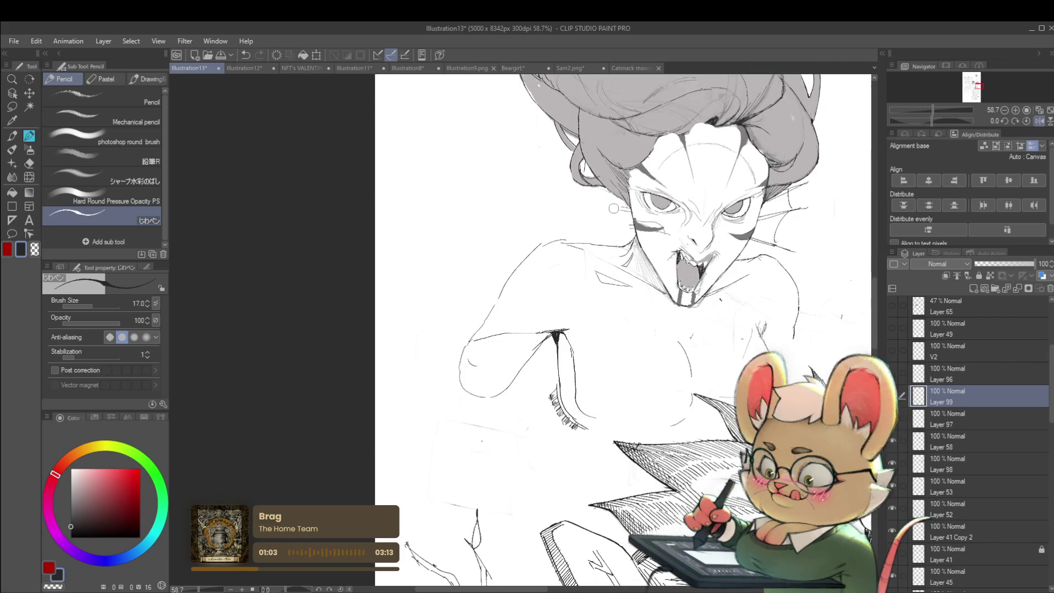
scroll(624, 214, down, 5)
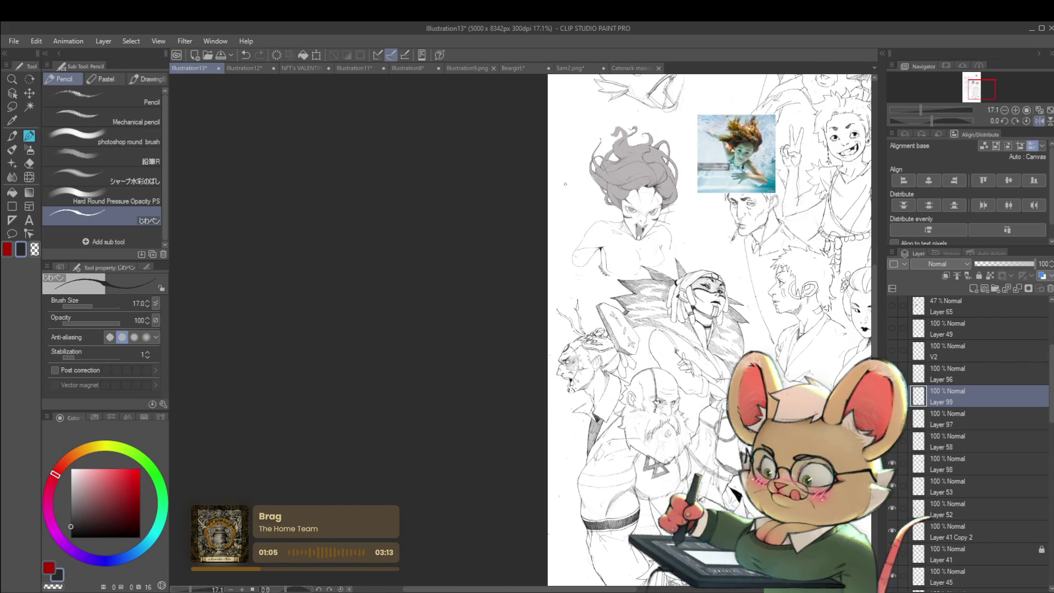
click(1039, 121)
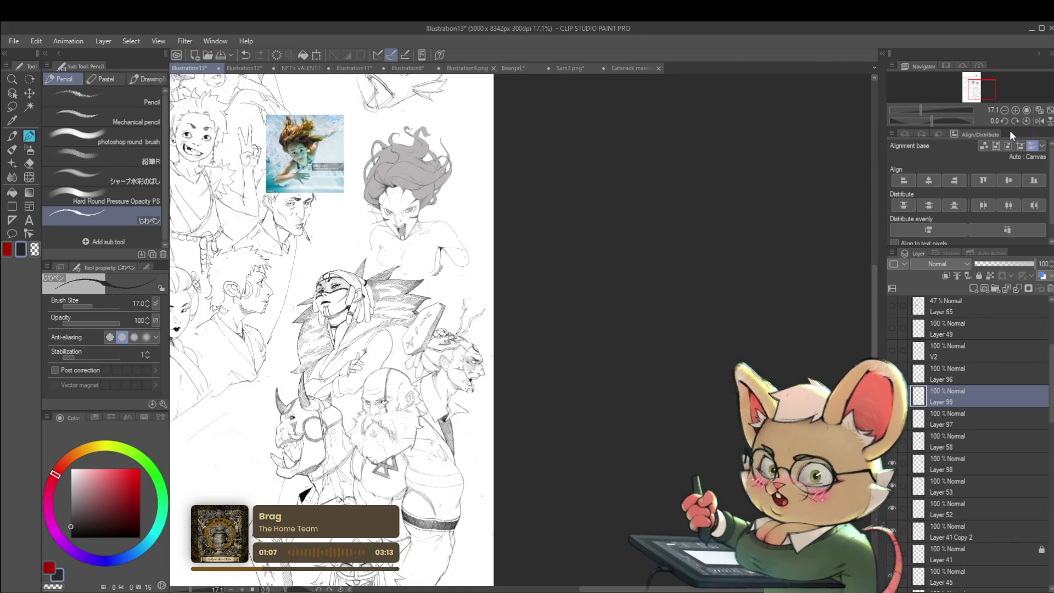
scroll(424, 214, up, 4)
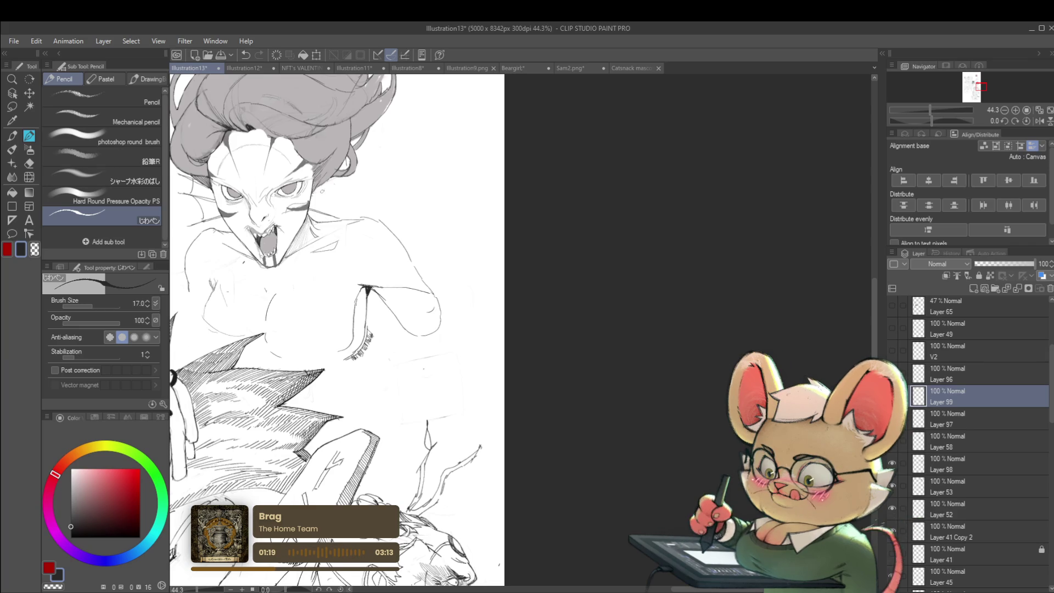
Draw a whisker-like line out from the mermaid's face.
drag(313, 196, 350, 187)
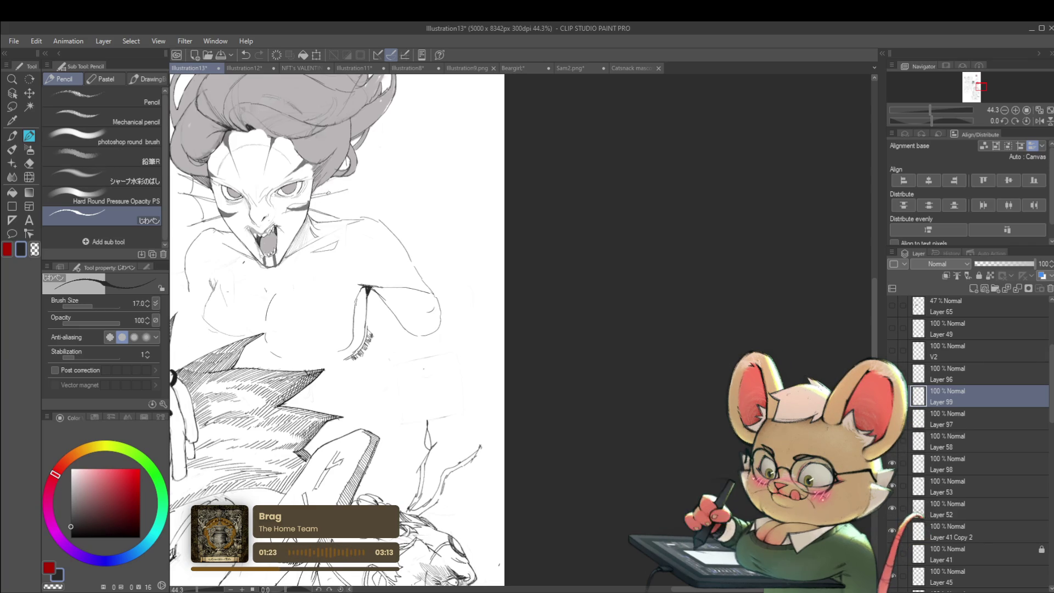
scroll(357, 190, down, 5)
scroll(357, 203, up, 5)
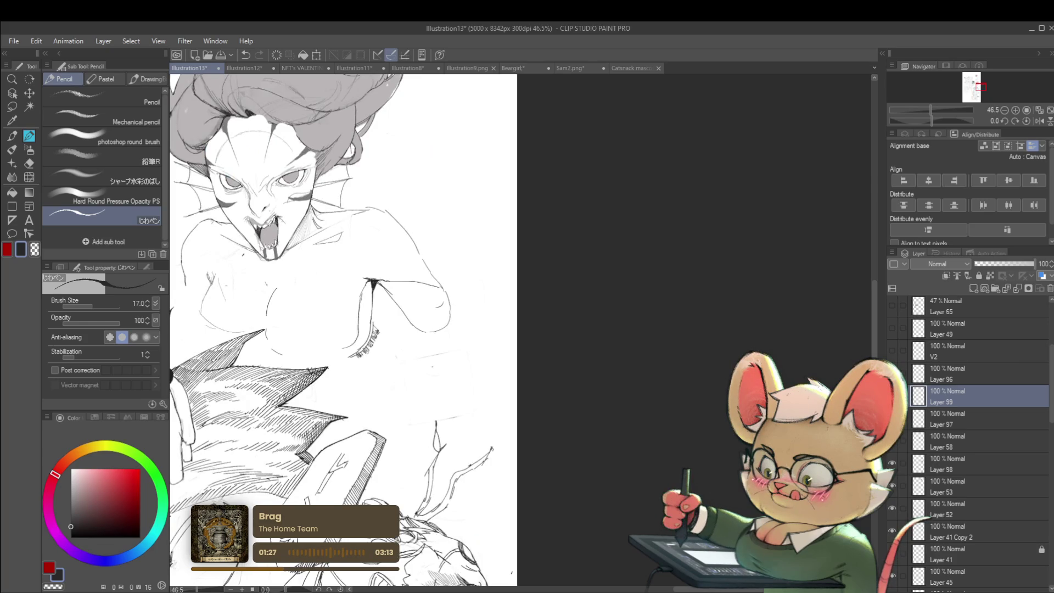
scroll(364, 168, down, 4)
Mirror the page view horizontally and zoom around to compare the mermaid with the other figures.
click(1039, 120)
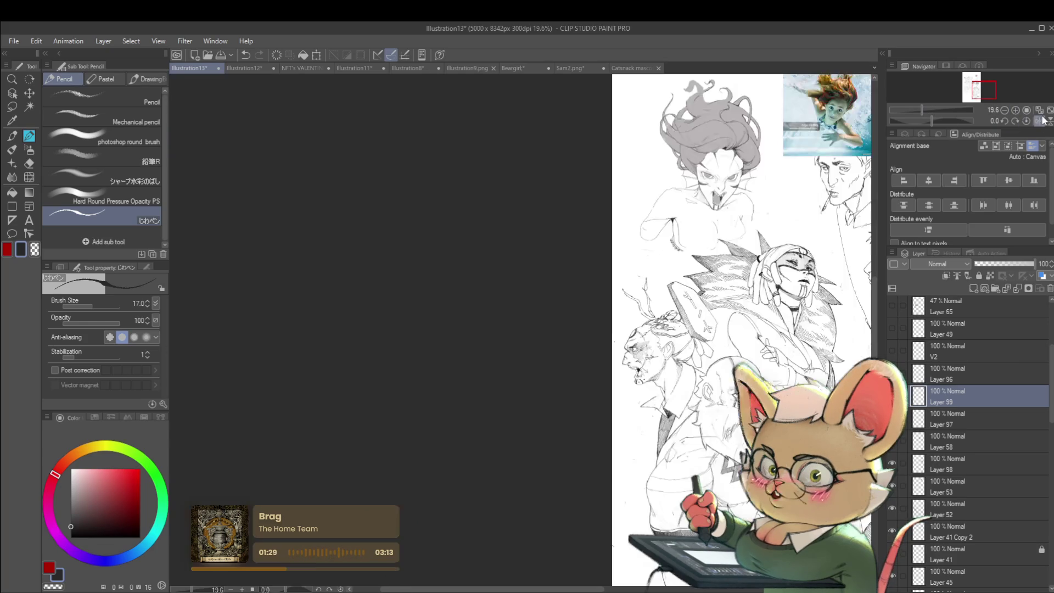
scroll(739, 164, up, 3)
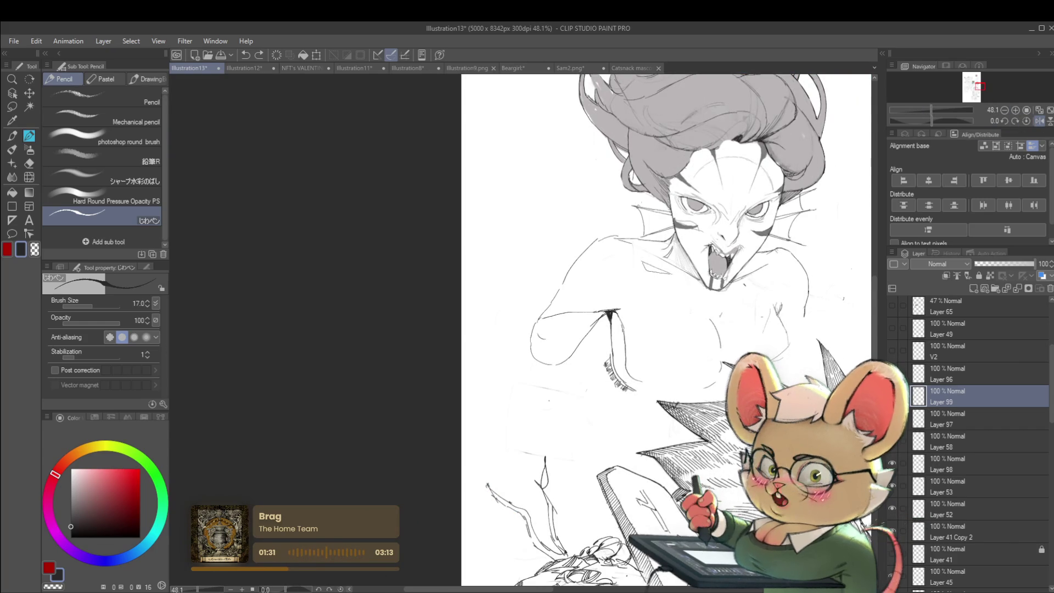
scroll(607, 137, down, 3)
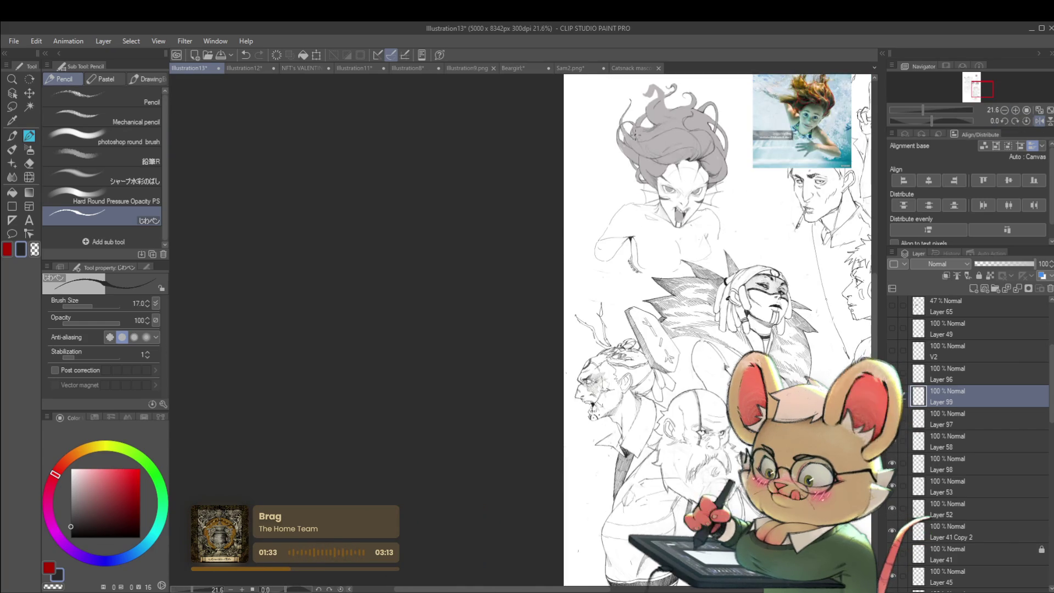
scroll(647, 193, up, 3)
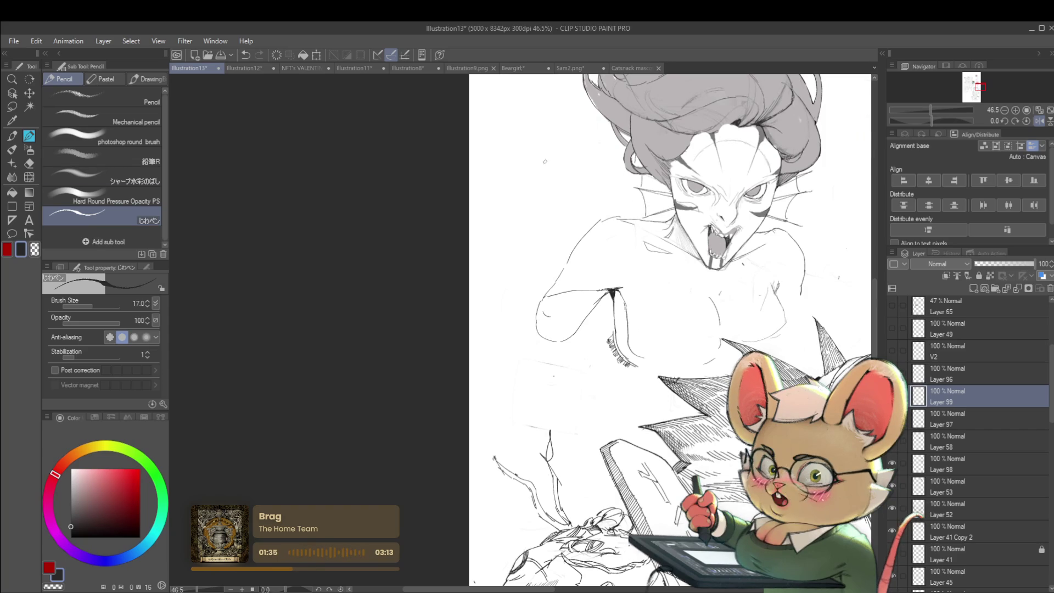
Switch to Liquify, flip the page view back to normal, and bring the left-hand sketches into view.
key(j)
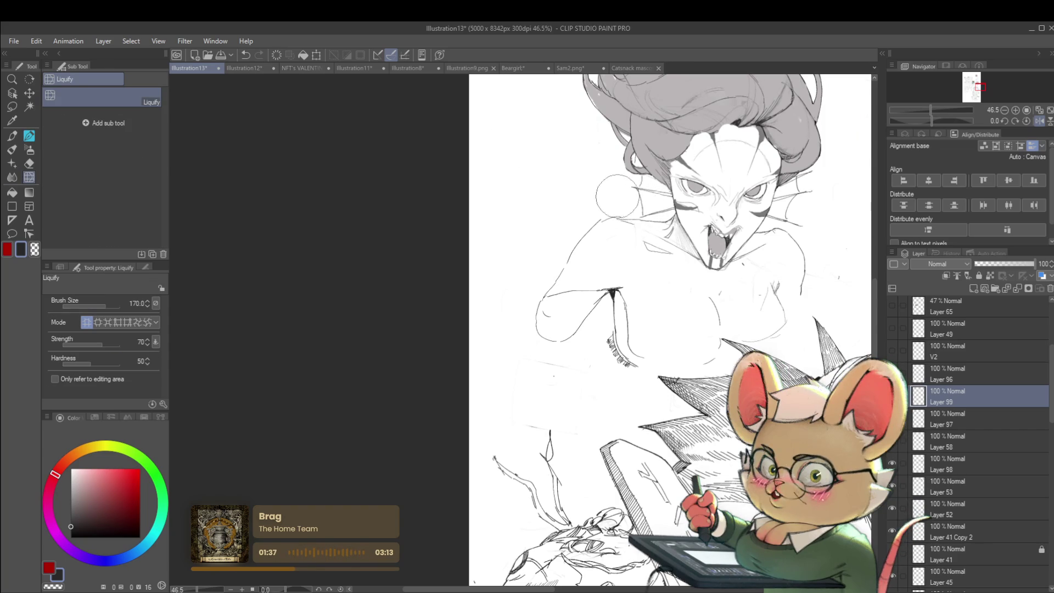
scroll(598, 126, down, 3)
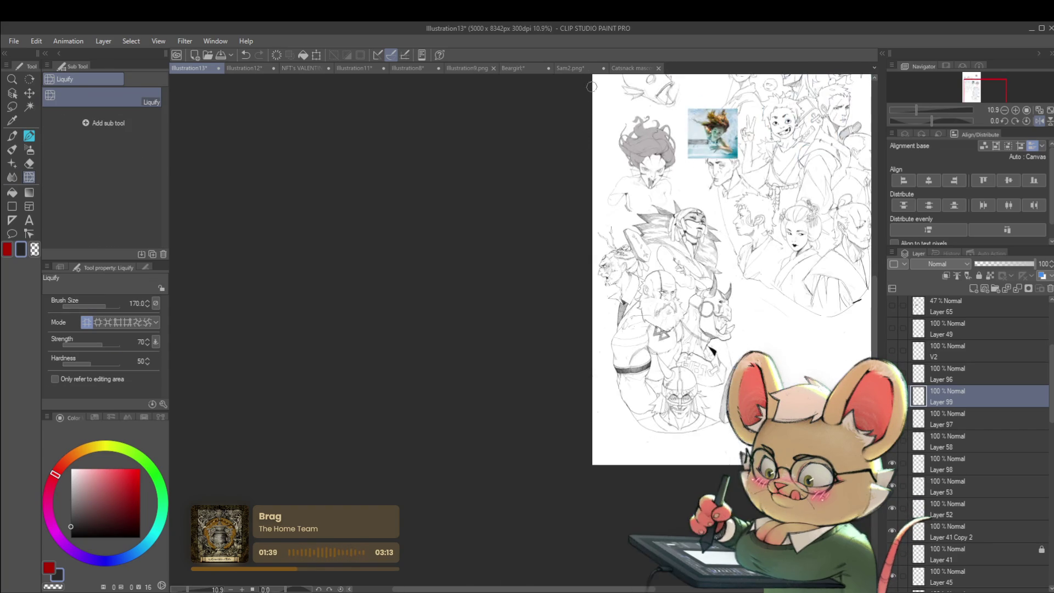
scroll(598, 126, up, 3)
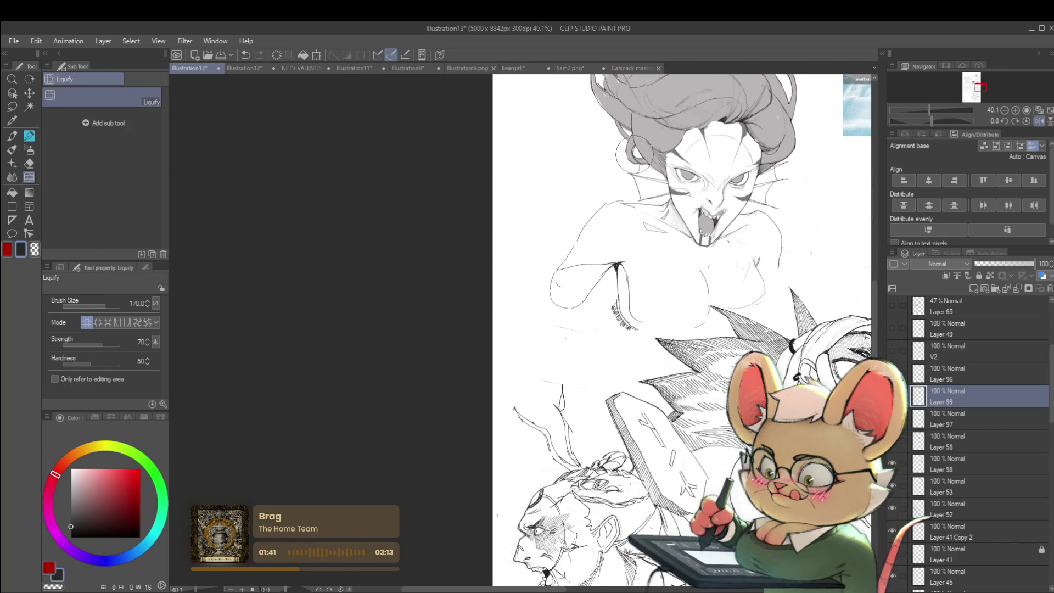
scroll(604, 114, down, 3)
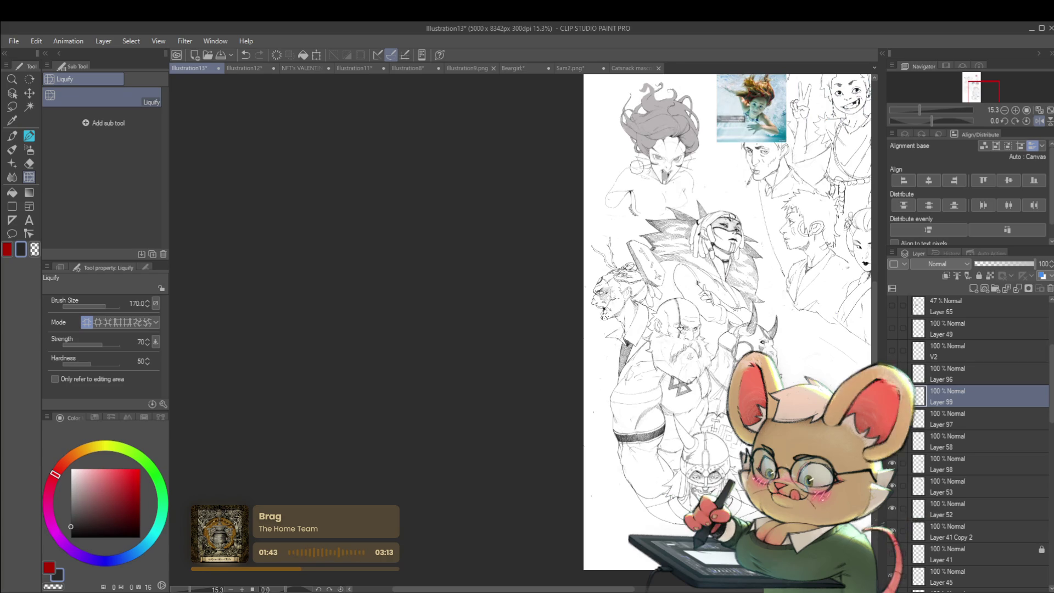
scroll(627, 113, up, 3)
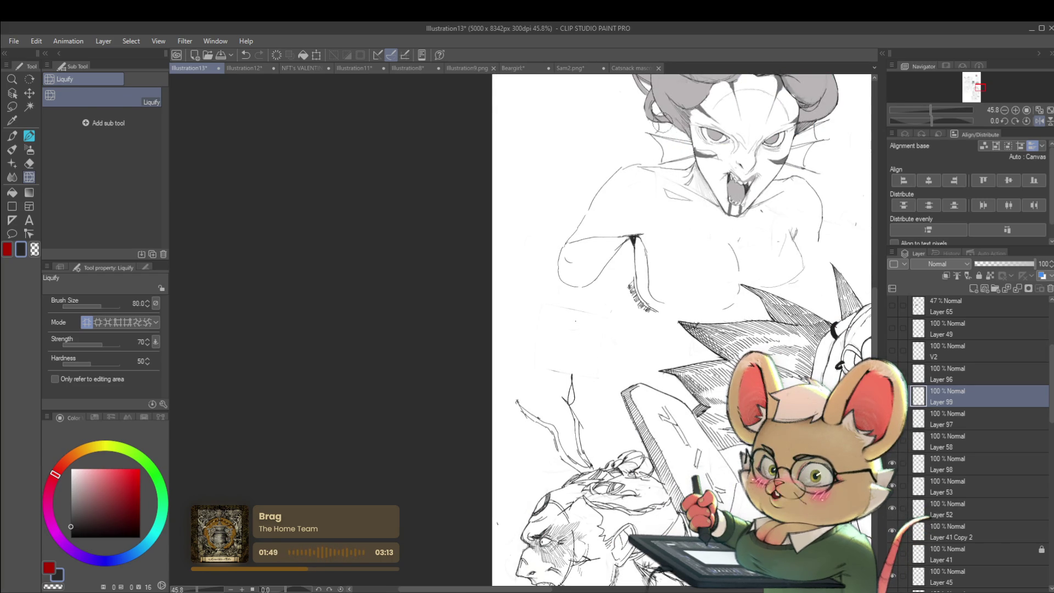
scroll(660, 122, down, 3)
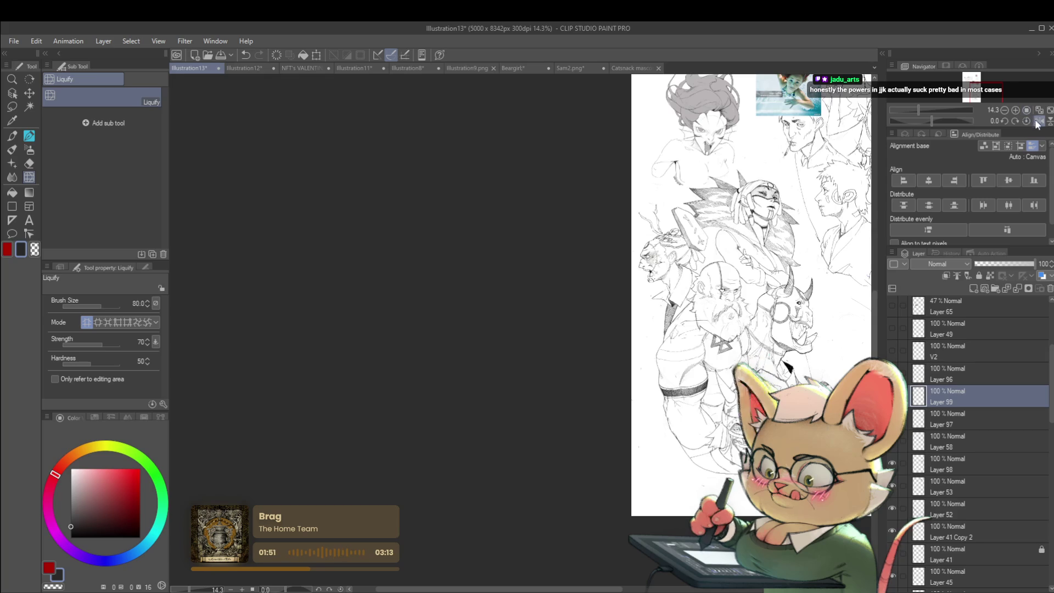
click(1037, 121)
drag(404, 253, 661, 275)
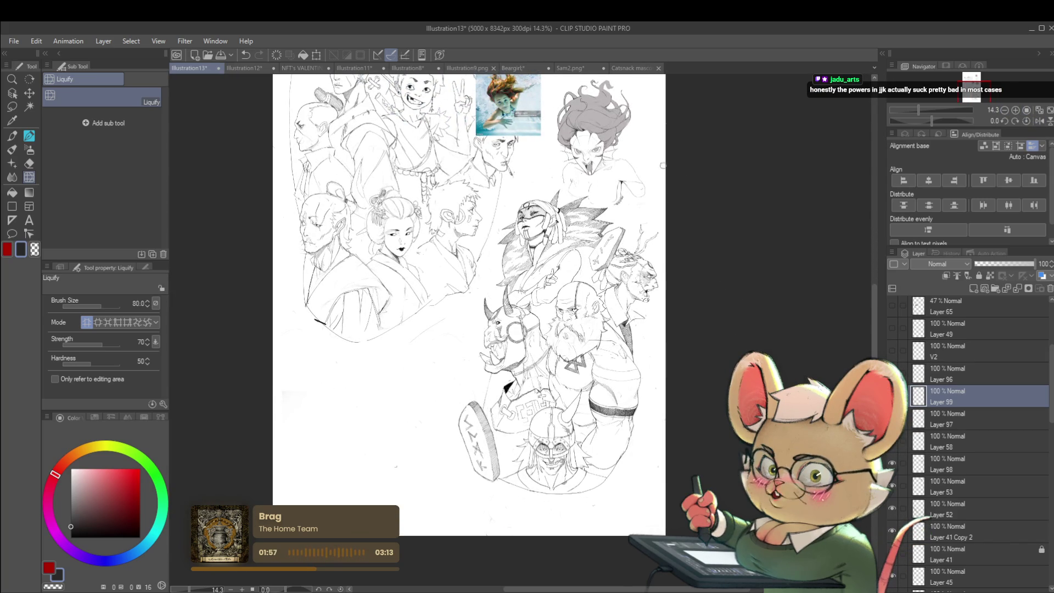
scroll(662, 170, up, 5)
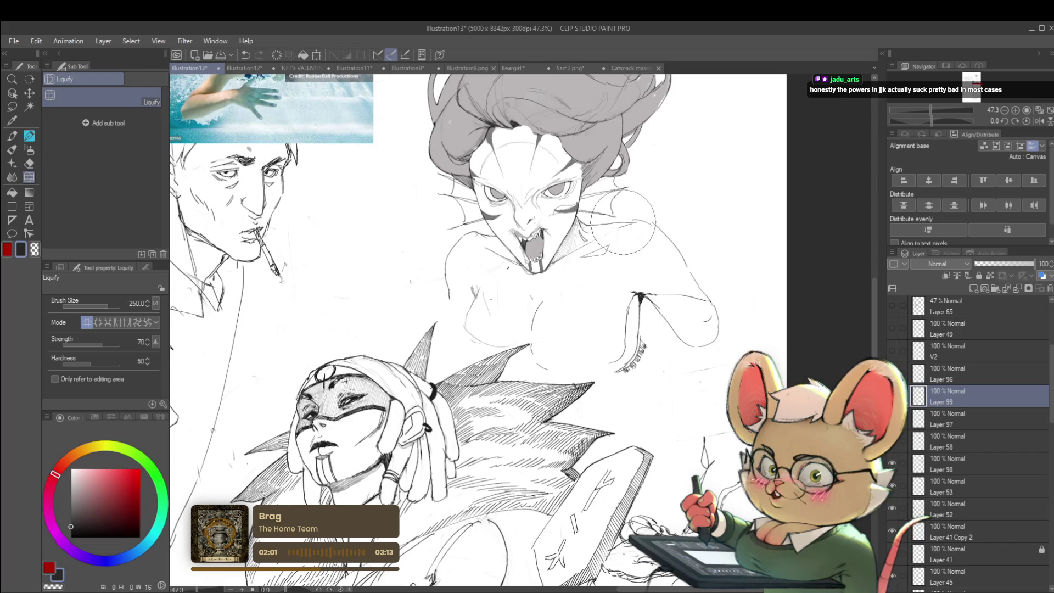
Shrink the Liquify brush to size 100.
key(bracketleft)
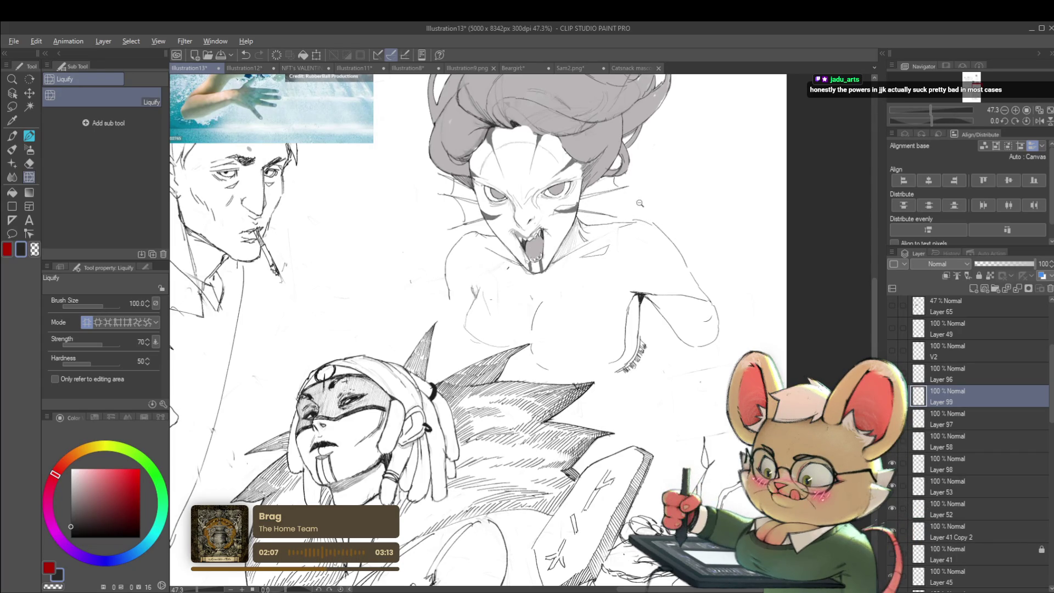
scroll(626, 209, down, 4)
scroll(661, 215, up, 3)
scroll(661, 216, up, 1)
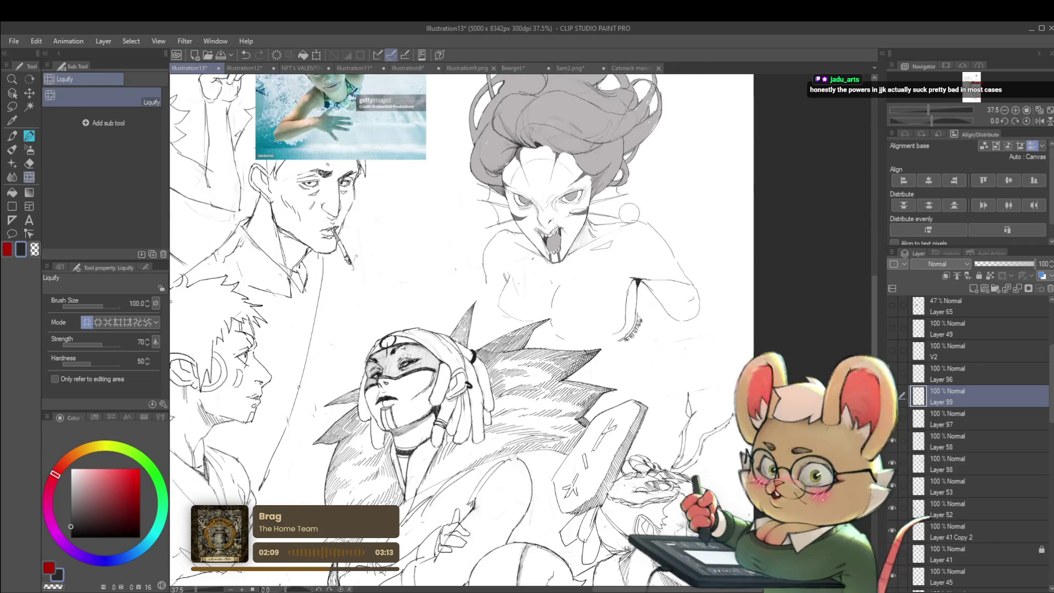
Return to the Pencil and mirror the page view to check proportions.
key(p)
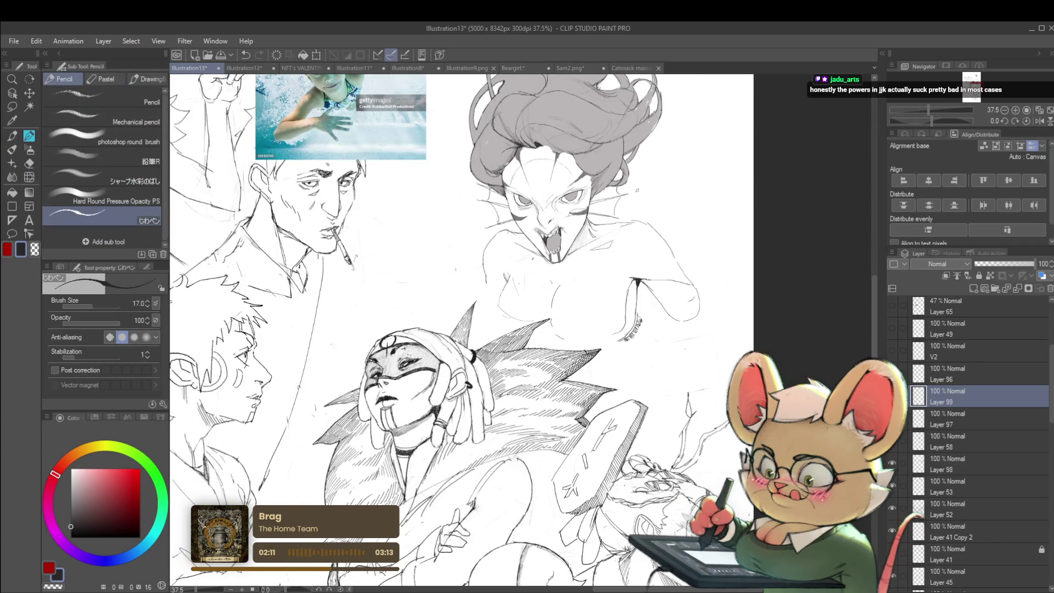
scroll(637, 187, down, 3)
scroll(621, 219, up, 4)
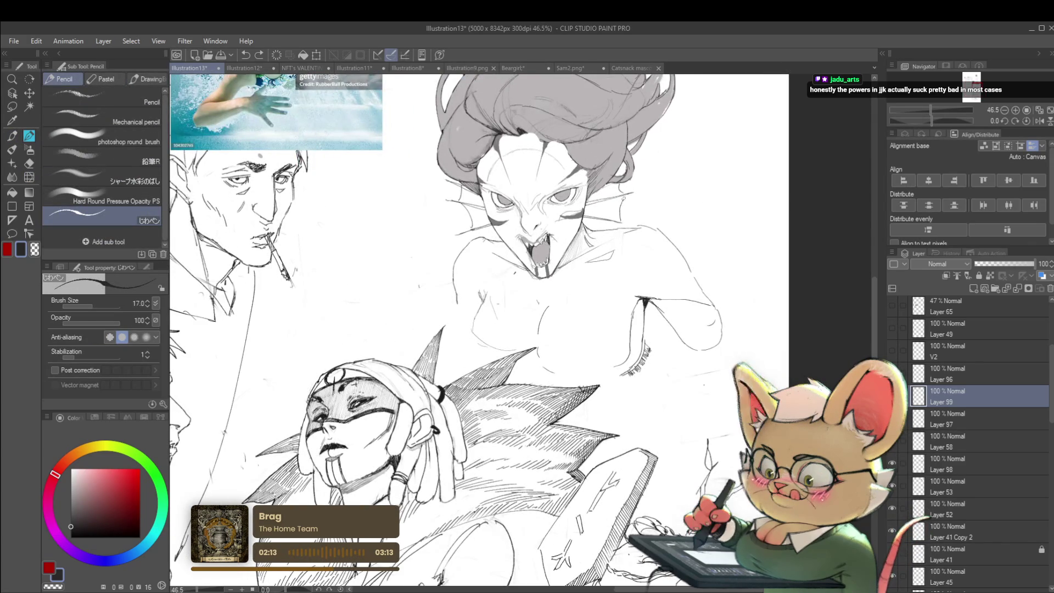
scroll(662, 201, down, 4)
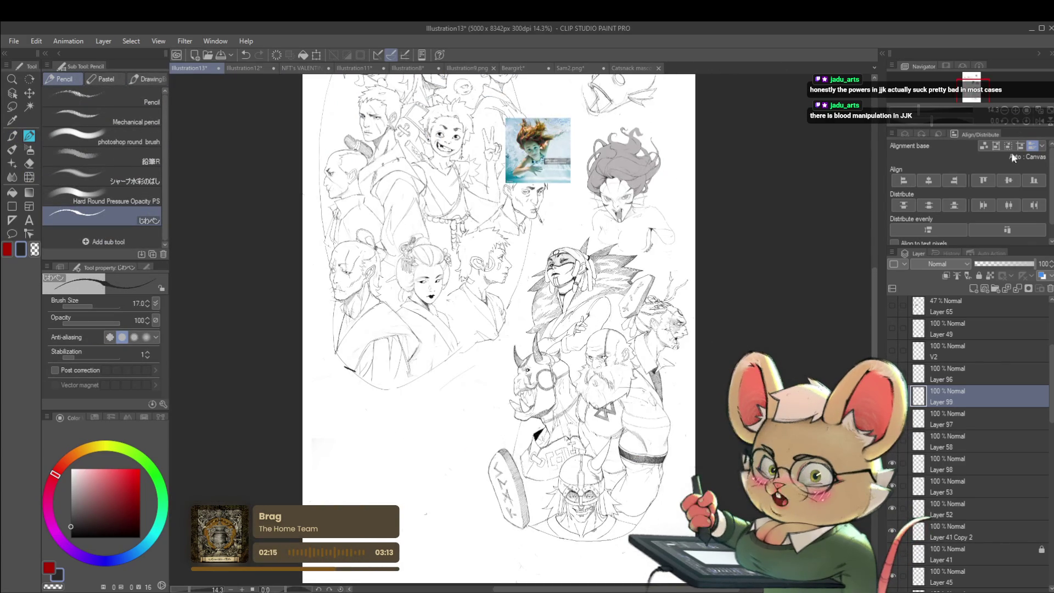
click(1037, 122)
scroll(383, 171, up, 4)
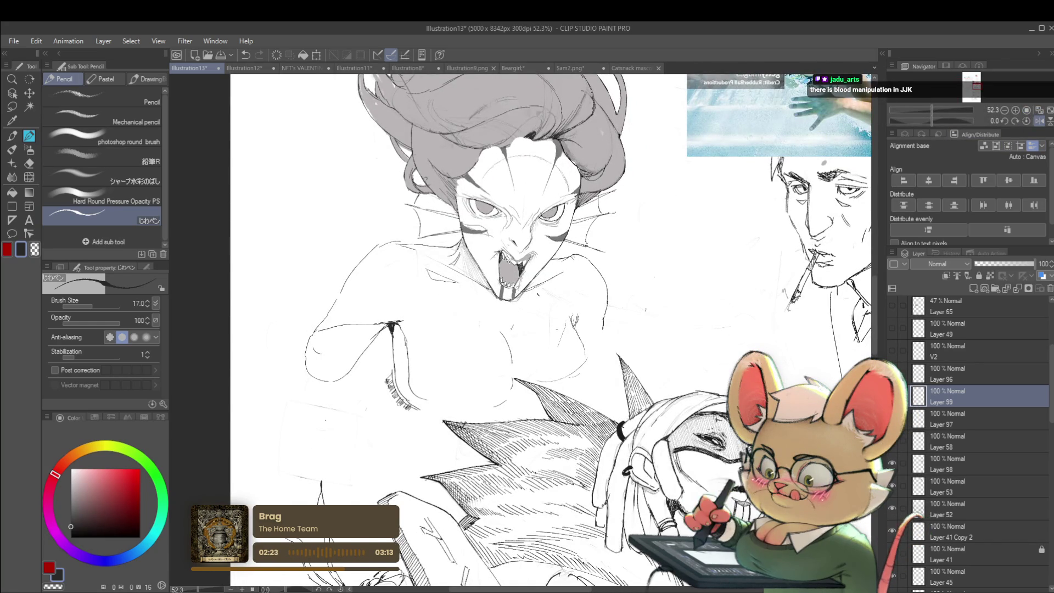
Add pencil strokes along the mermaid's cheek.
scroll(411, 180, down, 3)
scroll(412, 182, up, 4)
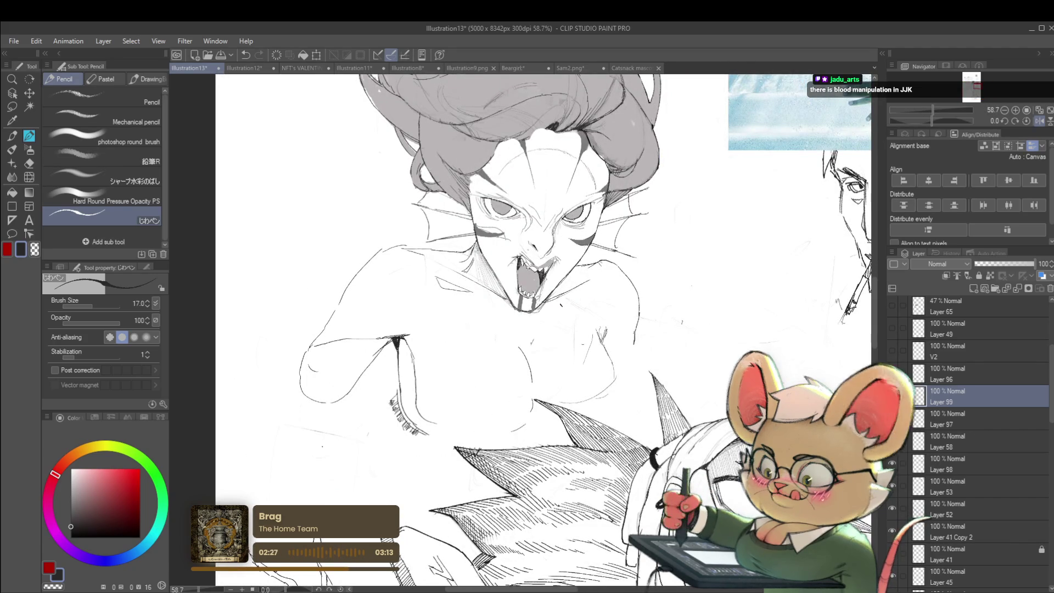
scroll(434, 156, down, 3)
scroll(596, 130, down, 1)
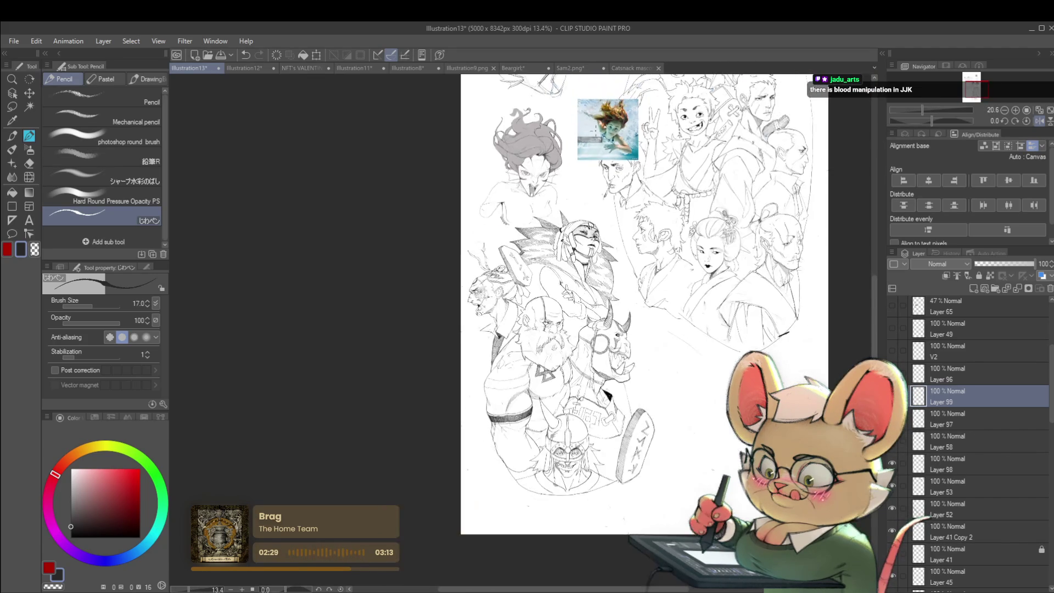
scroll(495, 175, up, 3)
mouse_move(520, 160)
mouse_down()
mouse_move(549, 164)
mouse_move(539, 194)
mouse_up()
scroll(590, 195, down, 2)
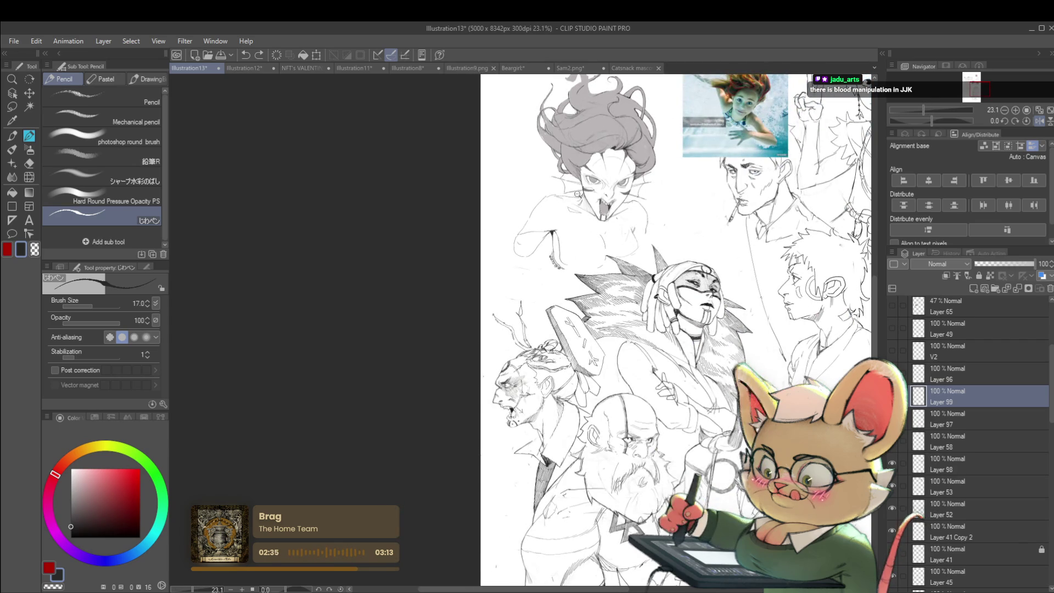
scroll(576, 202, up, 3)
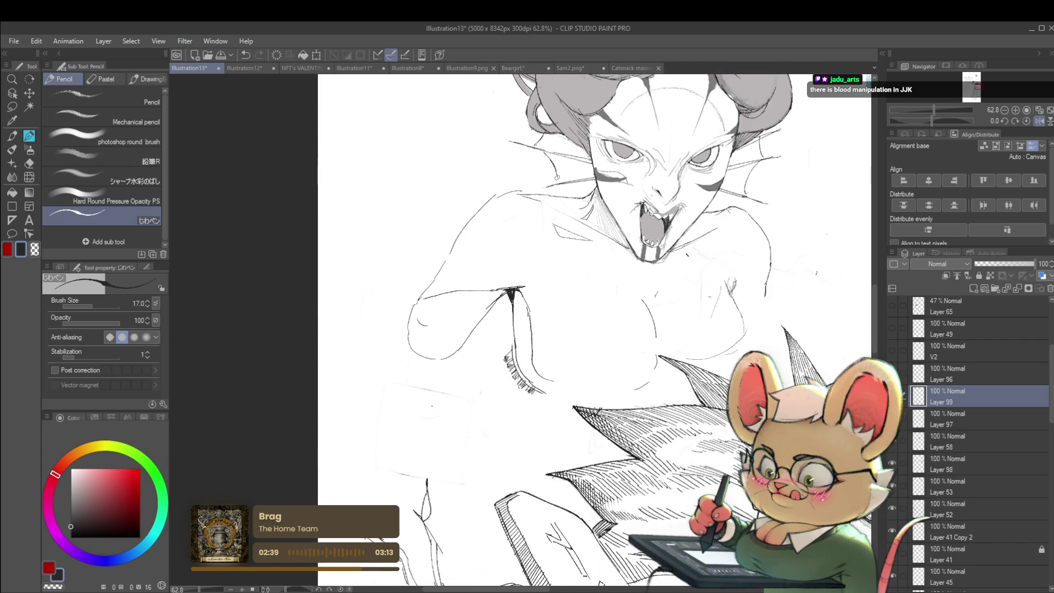
Restore the unmirrored view and switch to the Liquify tool.
scroll(574, 133, down, 3)
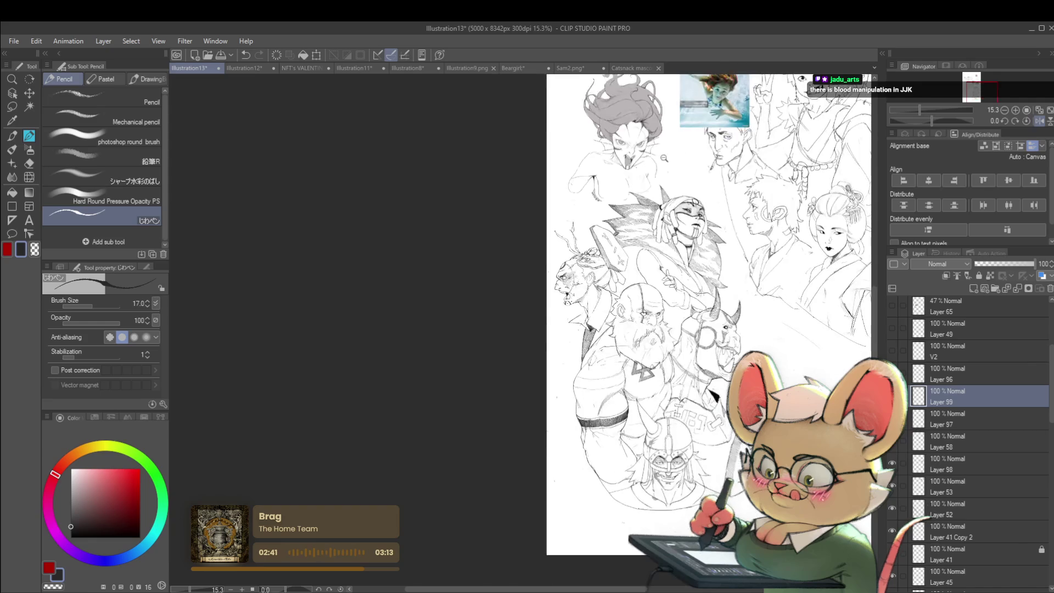
scroll(631, 126, up, 2)
scroll(587, 110, down, 3)
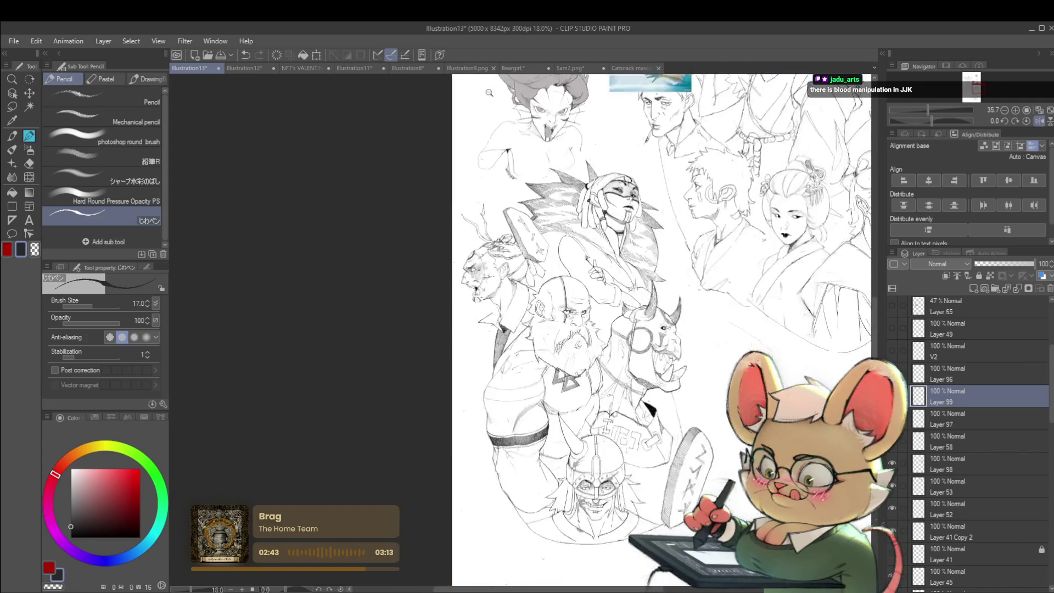
scroll(587, 110, up, 5)
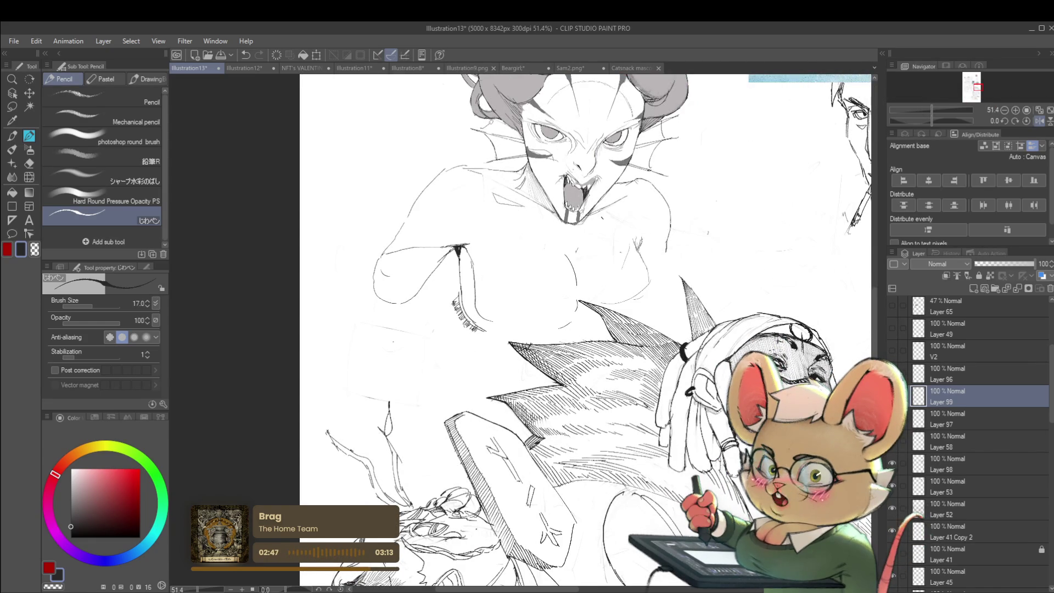
scroll(514, 108, down, 5)
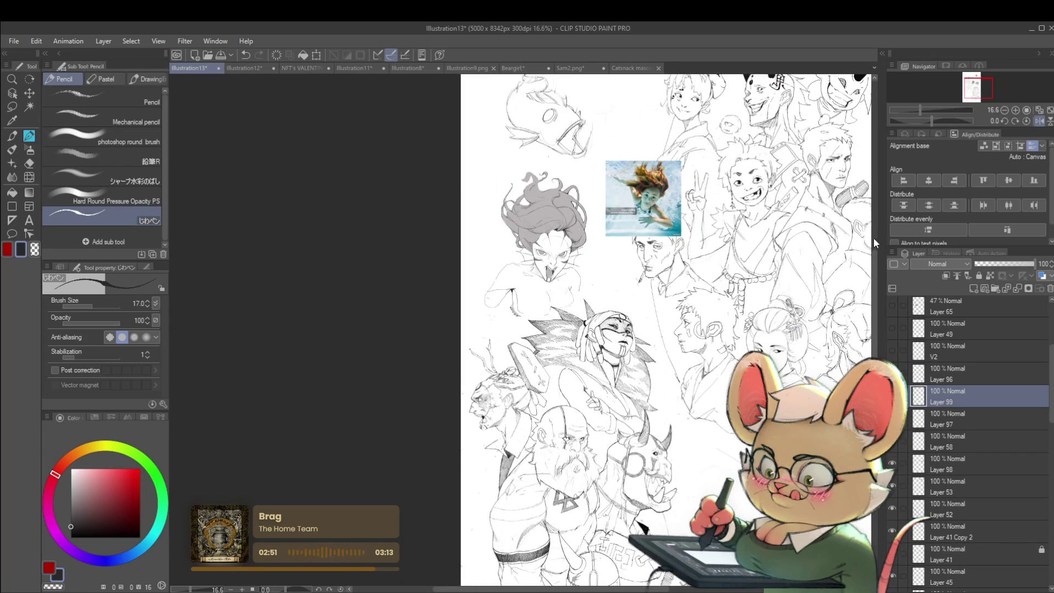
key(h)
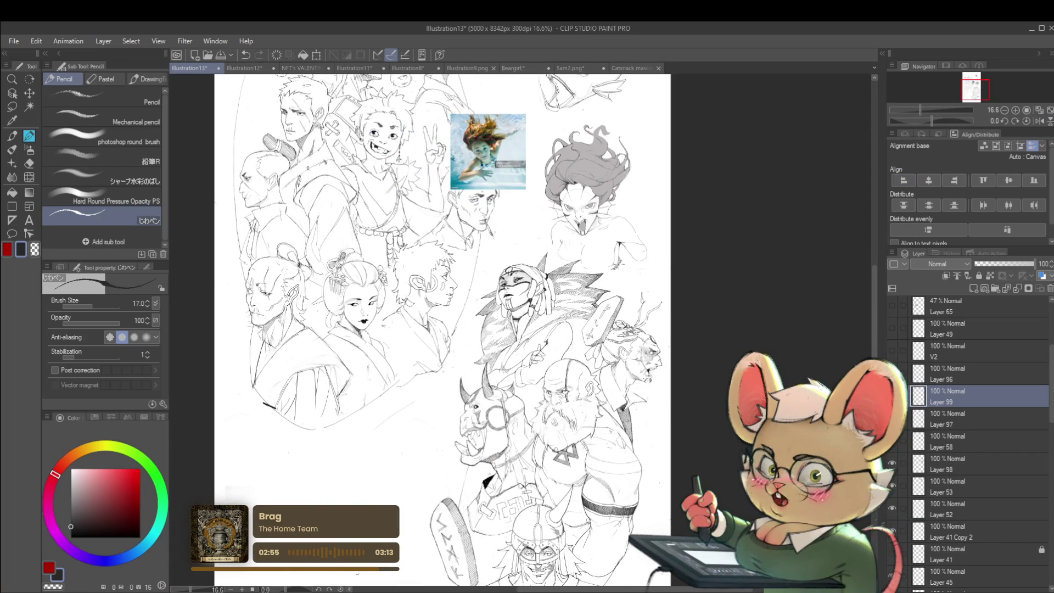
scroll(625, 223, up, 5)
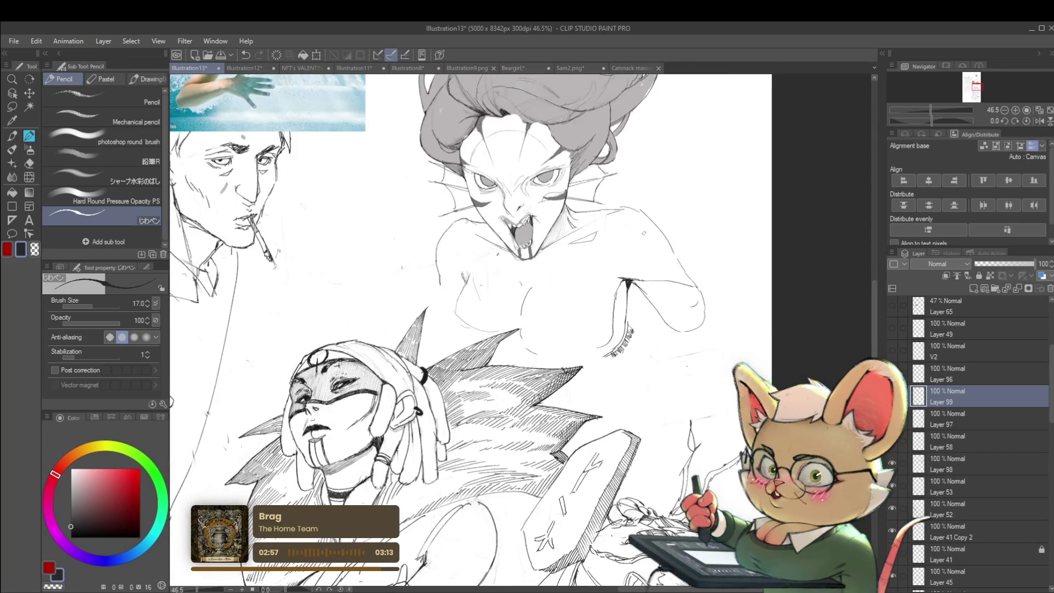
click(30, 177)
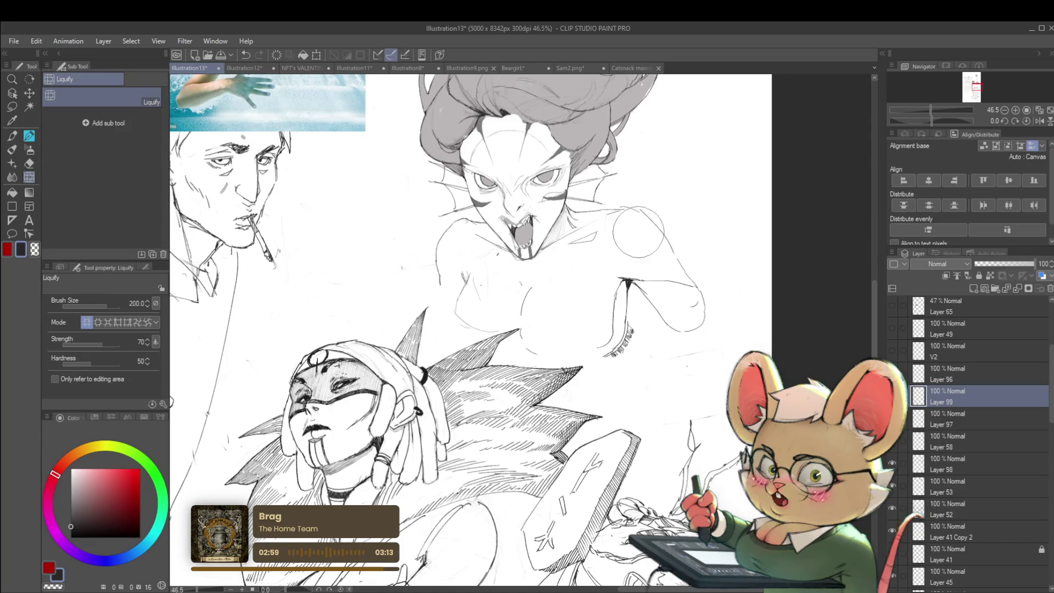
Make Layer 97 the active layer.
key(alt+bracketleft)
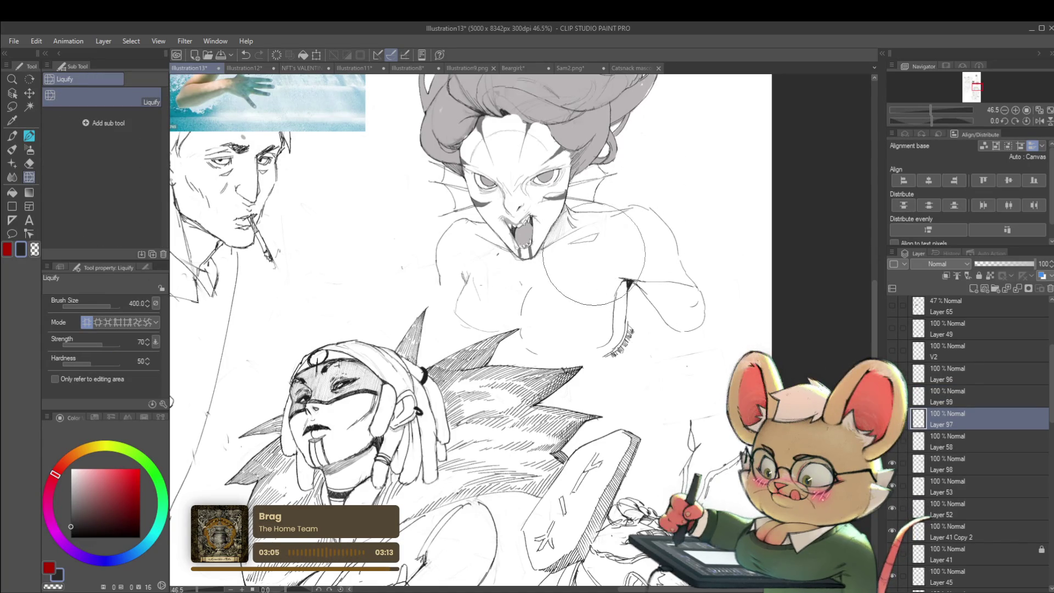
scroll(599, 250, down, 4)
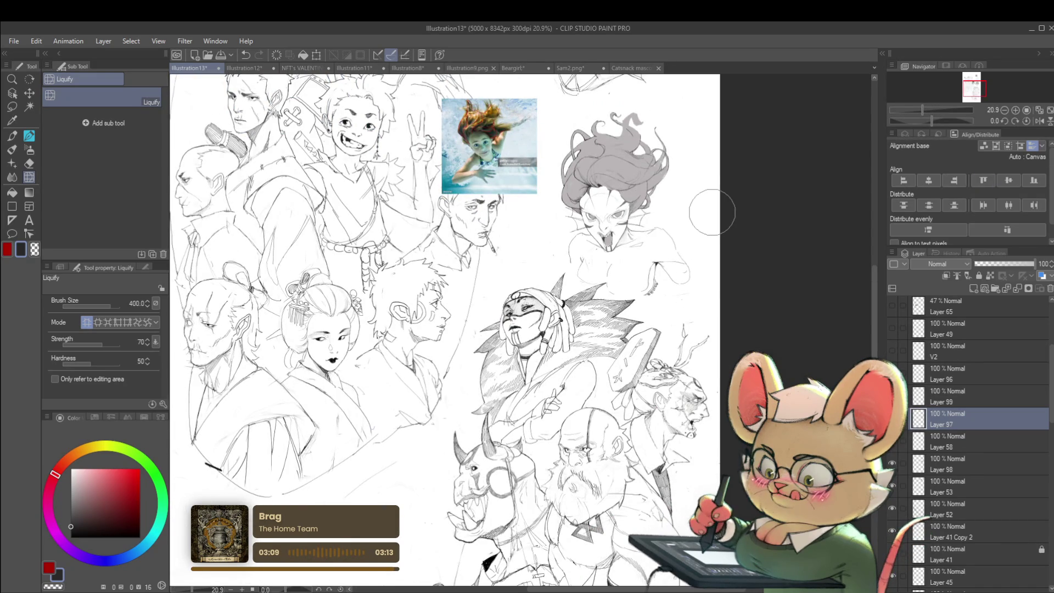
scroll(671, 210, up, 2)
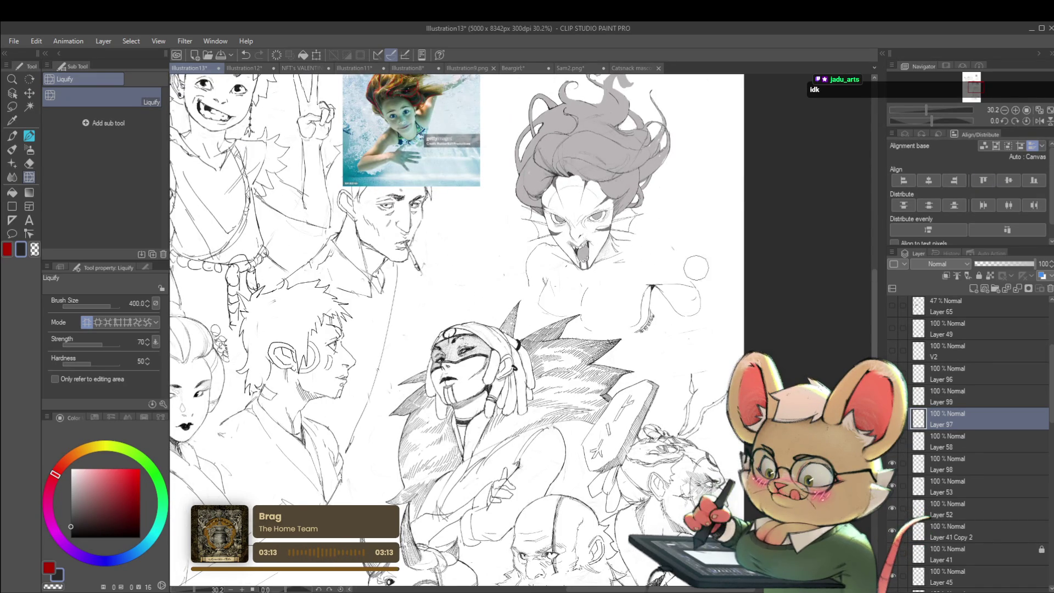
scroll(719, 271, down, 2)
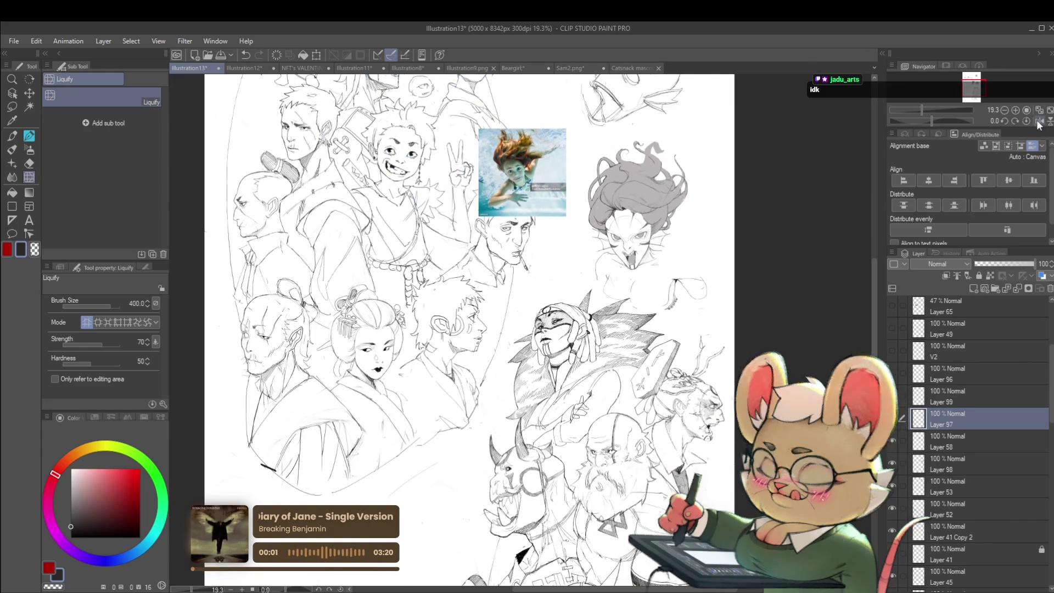
Mirror the canvas, pan to the mermaid sketch, and switch to the Pencil.
key(h)
drag(369, 241, 605, 250)
scroll(605, 250, up, 2)
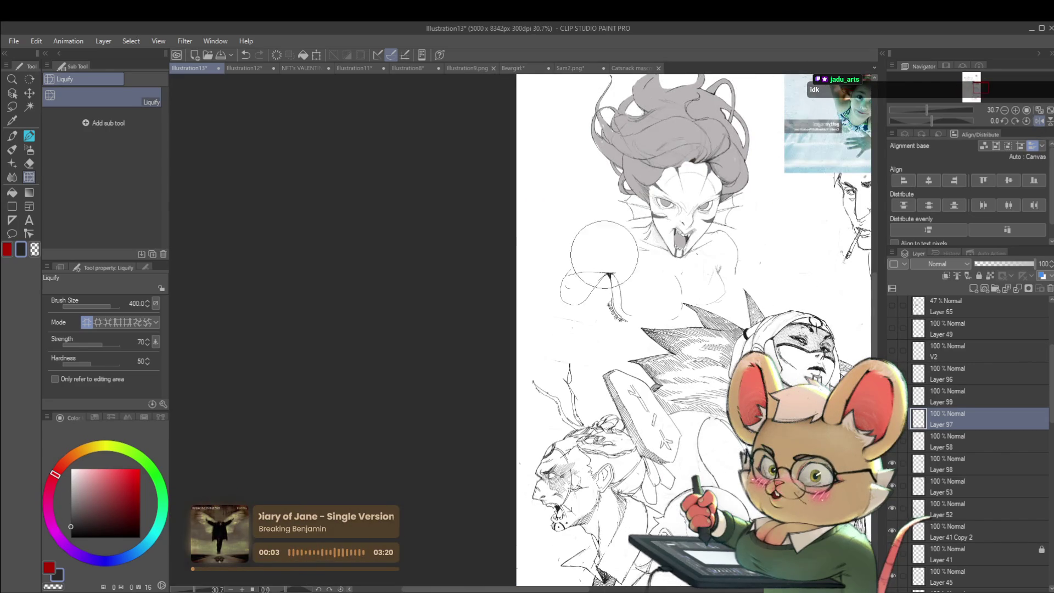
key(p)
scroll(607, 241, up, 1)
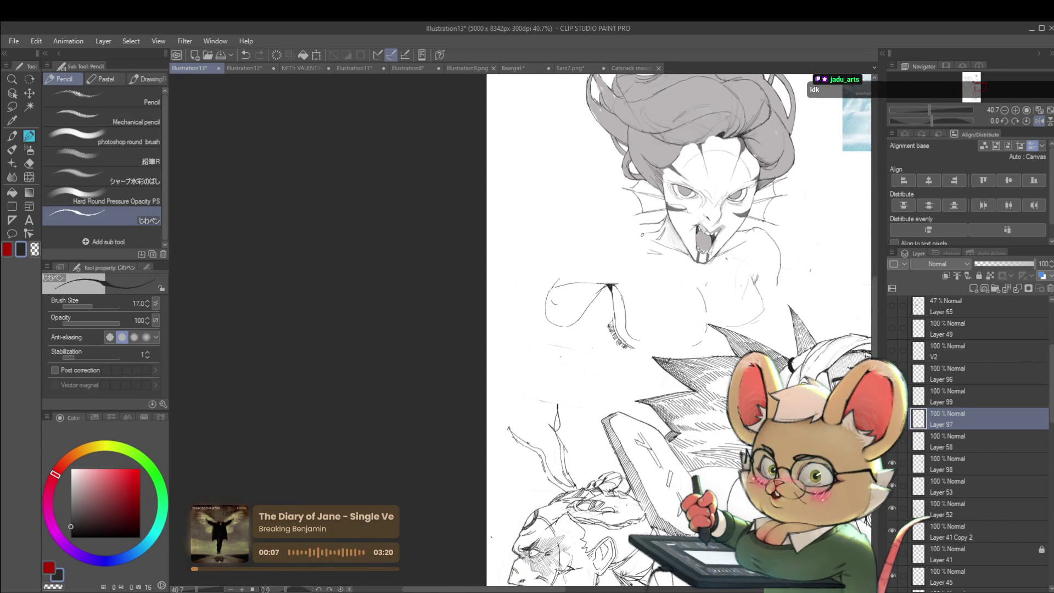
Undo the last stroke near the mermaid's mouth and mirror the canvas view.
key(ctrl+z)
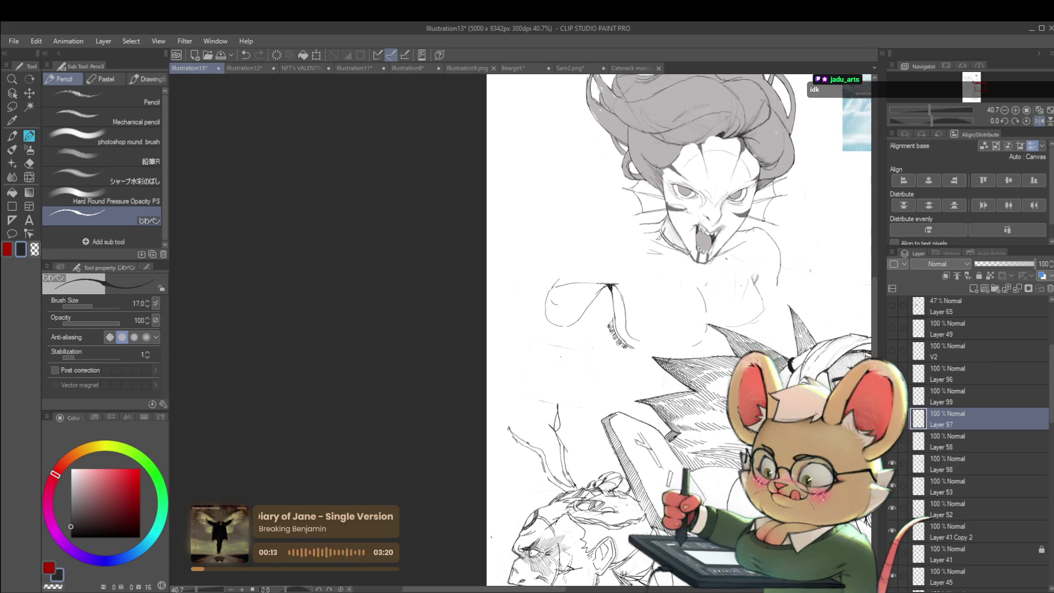
scroll(694, 248, down, 2)
scroll(674, 242, up, 3)
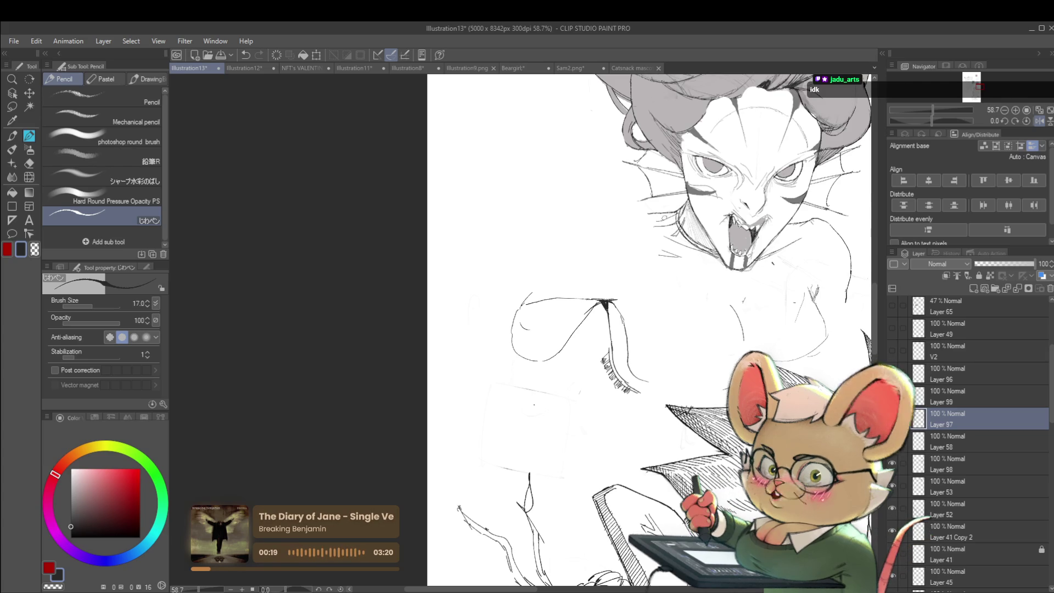
scroll(637, 210, down, 3)
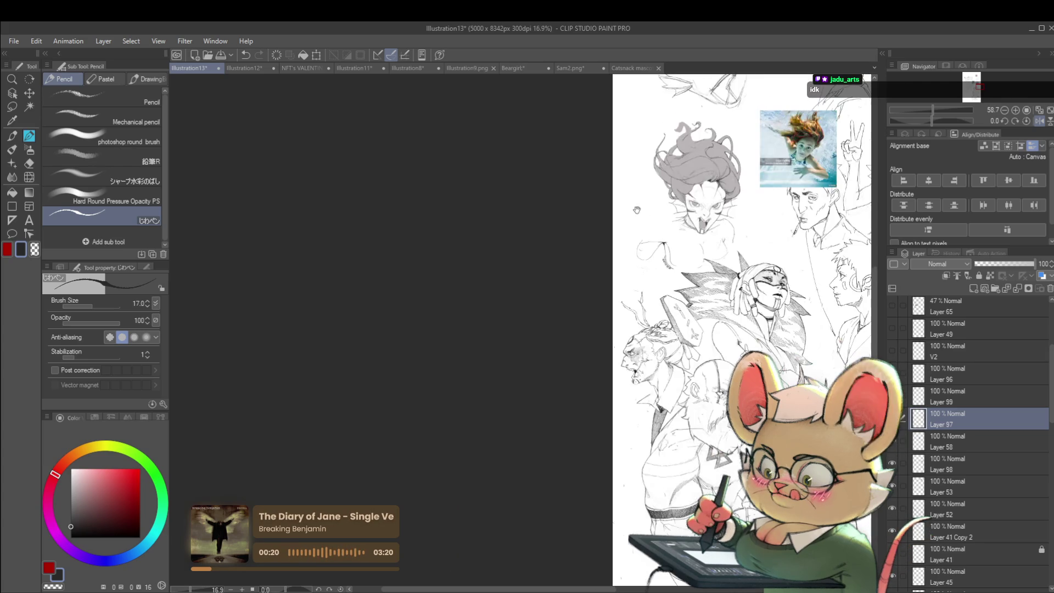
click(1038, 121)
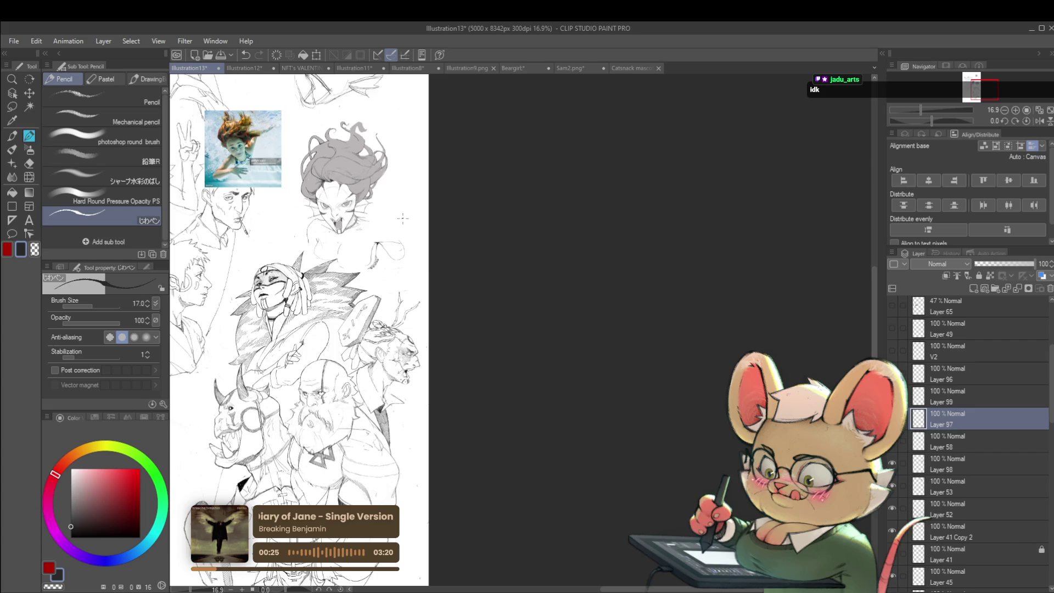
scroll(402, 214, up, 2)
scroll(403, 214, up, 1)
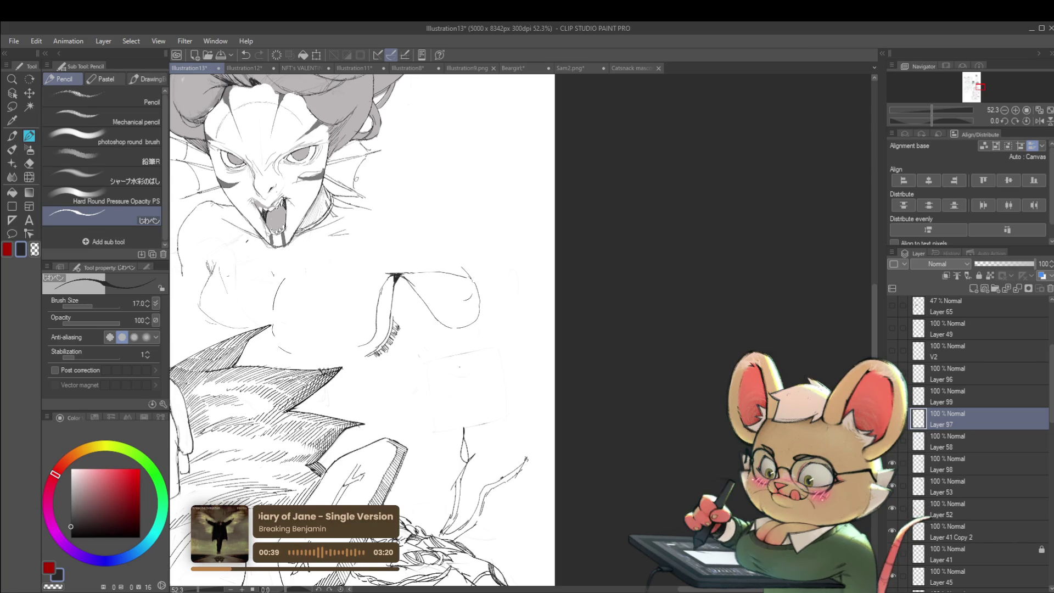
Flip the canvas back to normal and bring the mermaid sketch into view.
scroll(362, 330, down, 5)
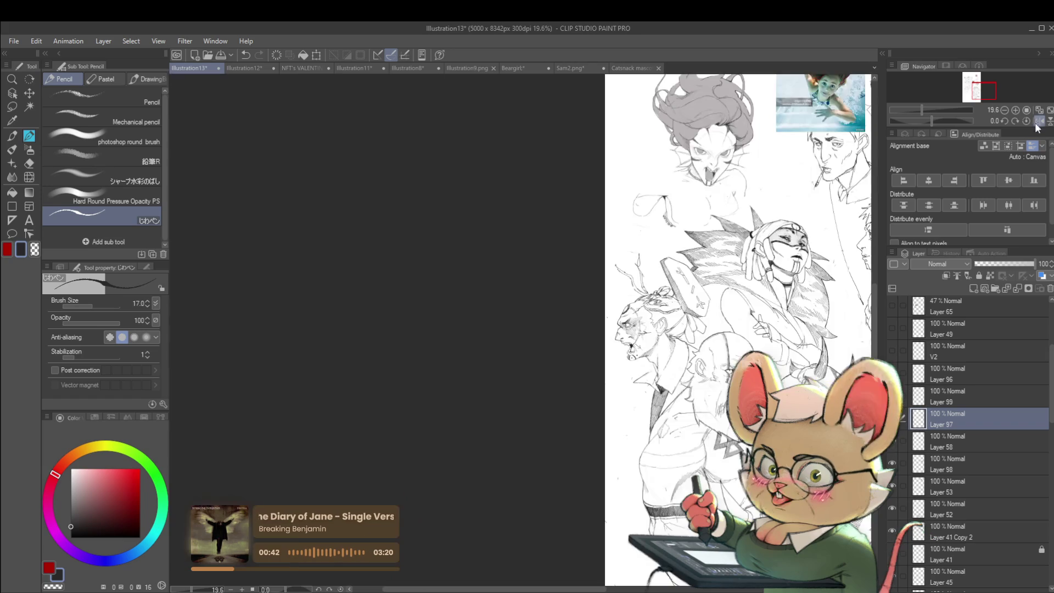
click(1040, 121)
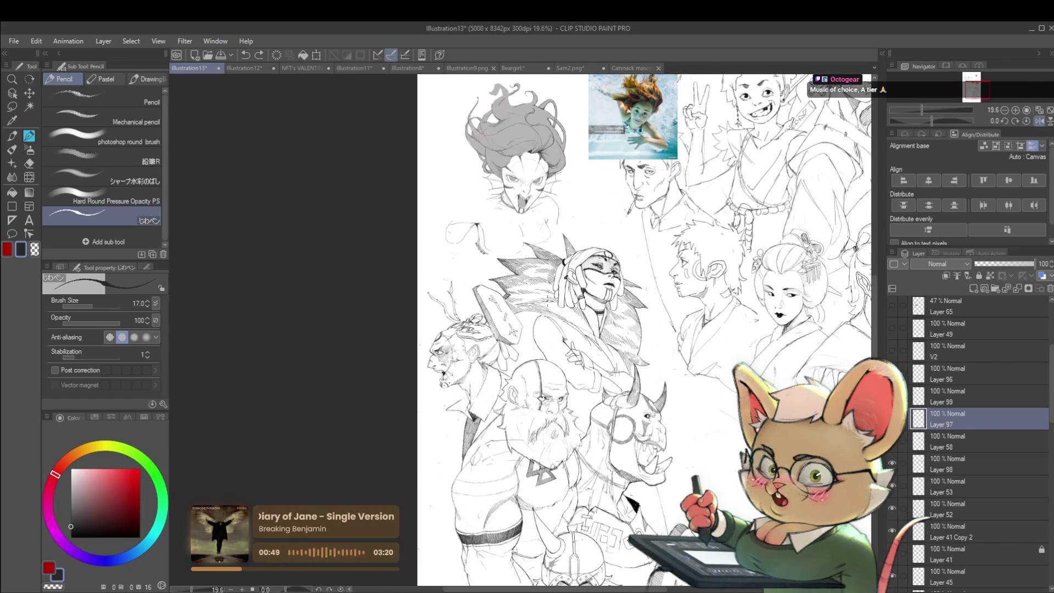
scroll(583, 226, up, 5)
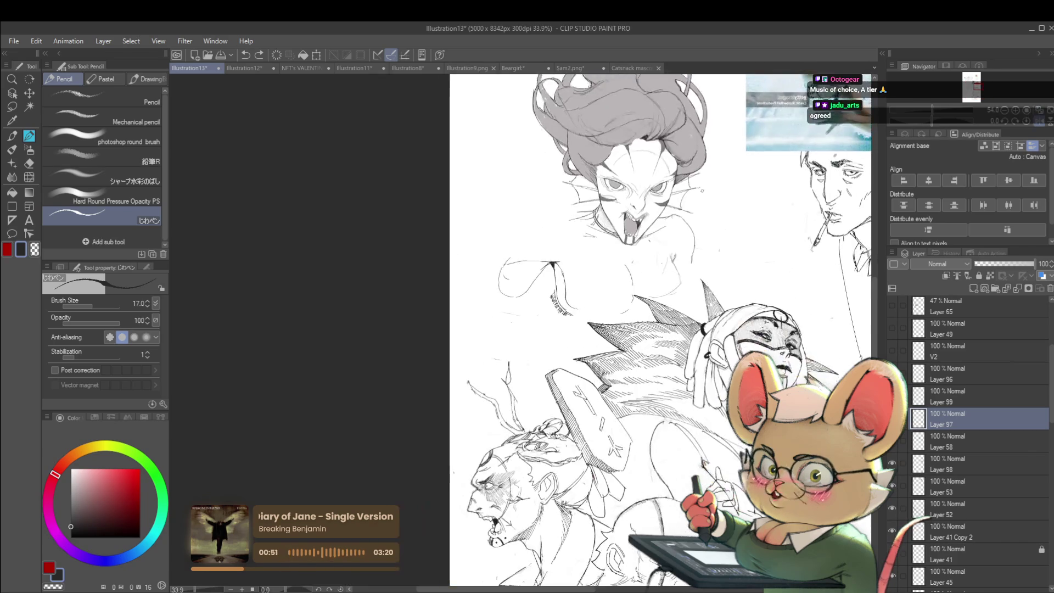
drag(549, 308, 499, 368)
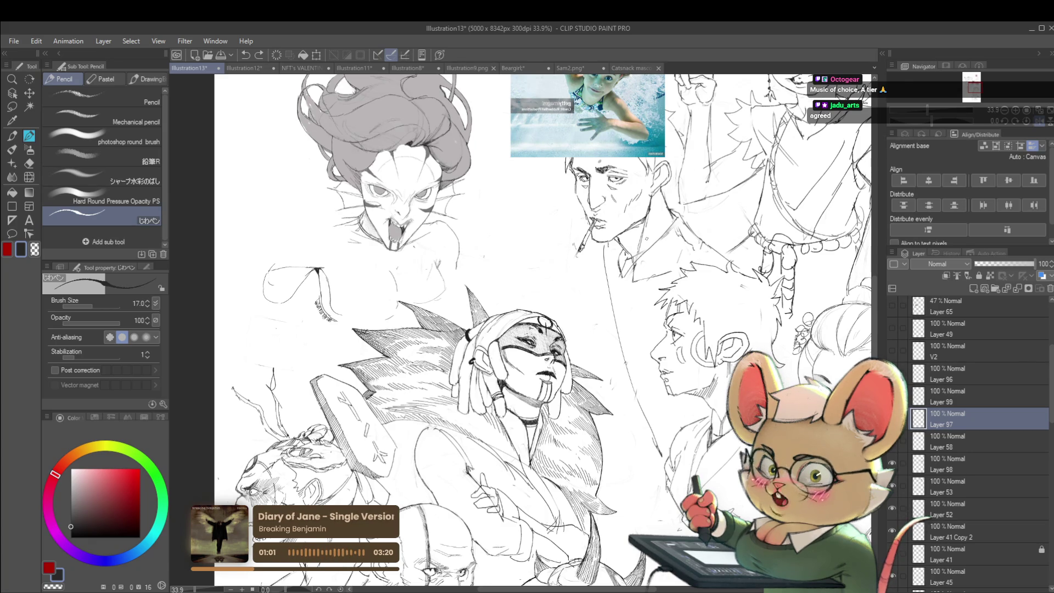
Mirror the canvas to check the mermaid's proportions, then flip it back.
key(h)
mouse_move(802, 198)
mouse_down()
mouse_move(730, 233)
mouse_move(693, 269)
mouse_move(595, 277)
mouse_up()
scroll(539, 311, up, 2)
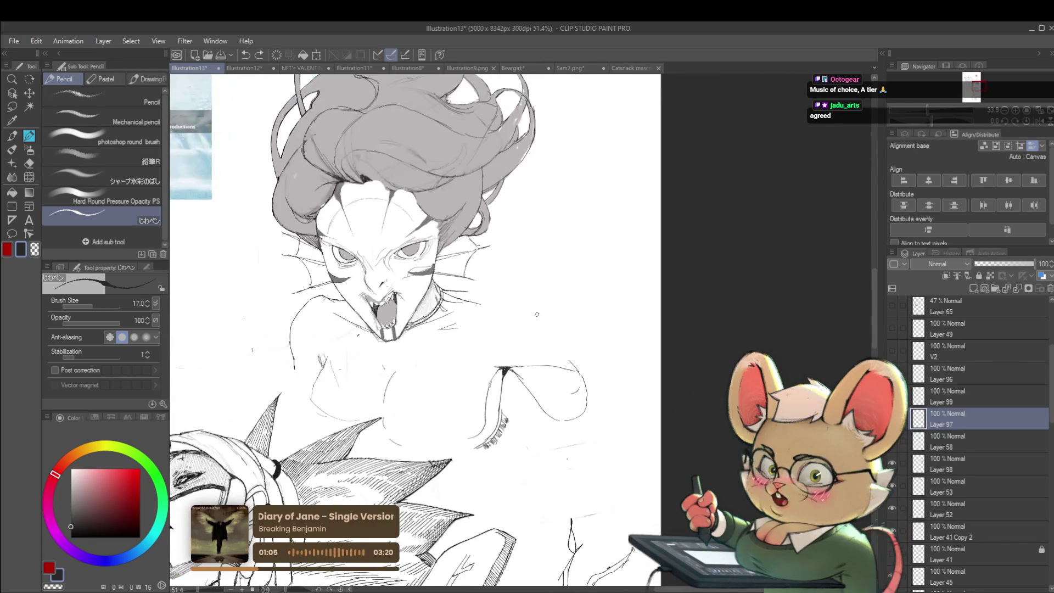
scroll(541, 317, down, 2)
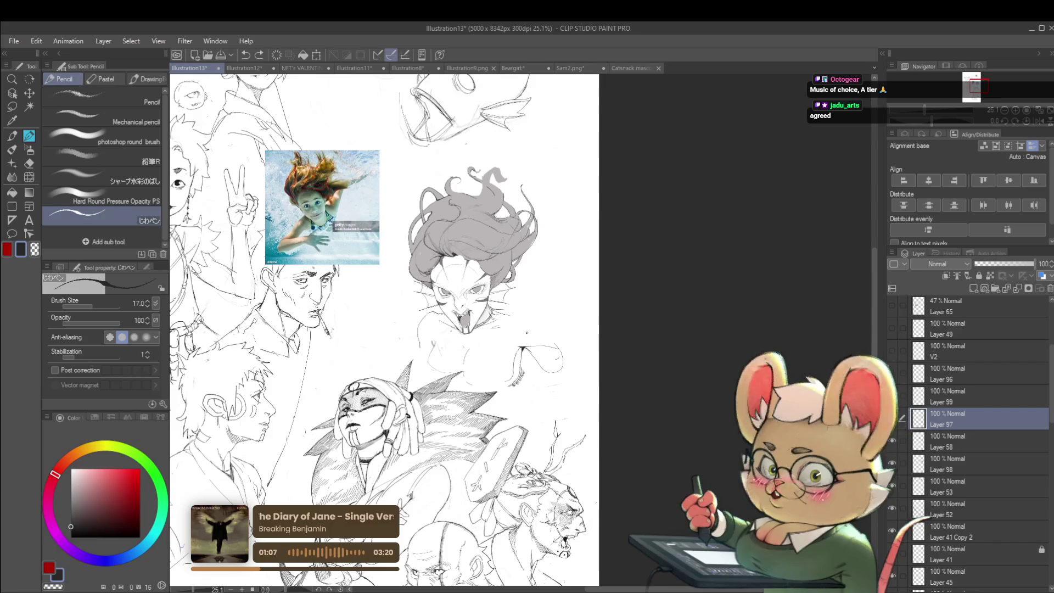
scroll(528, 333, up, 1)
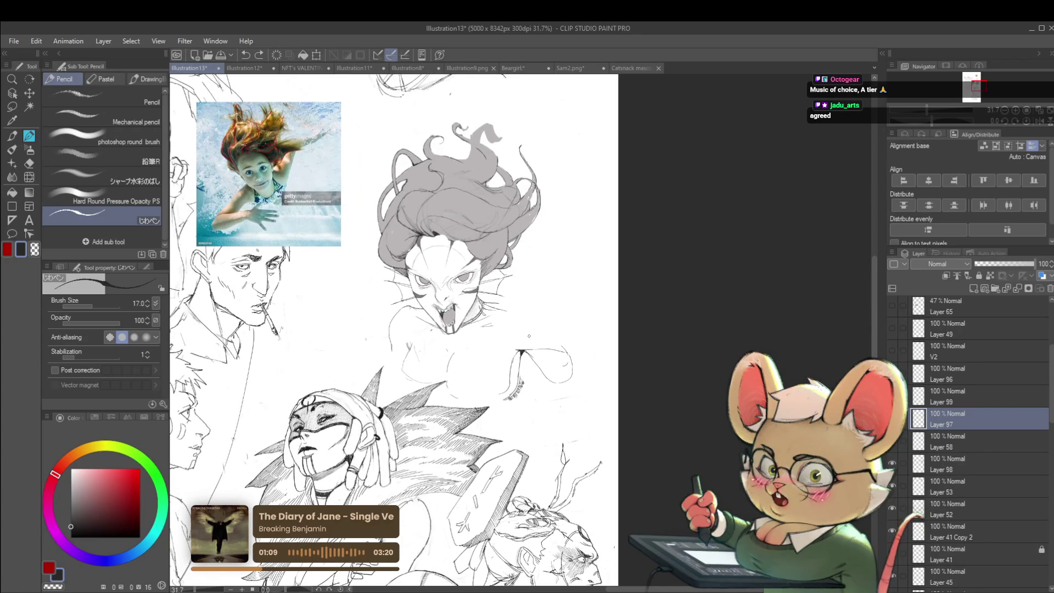
scroll(522, 336, down, 1)
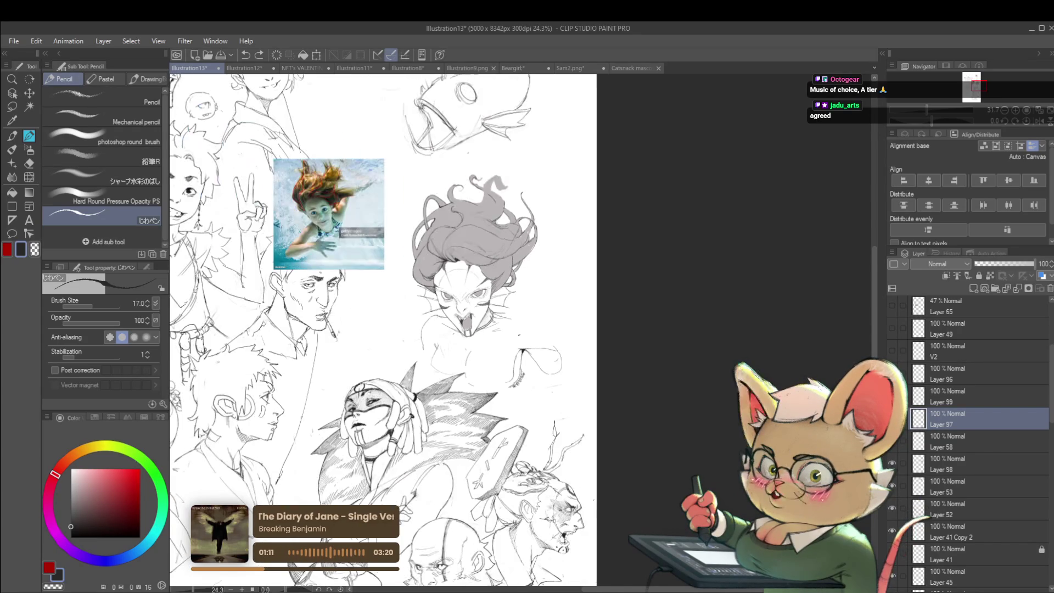
click(1037, 122)
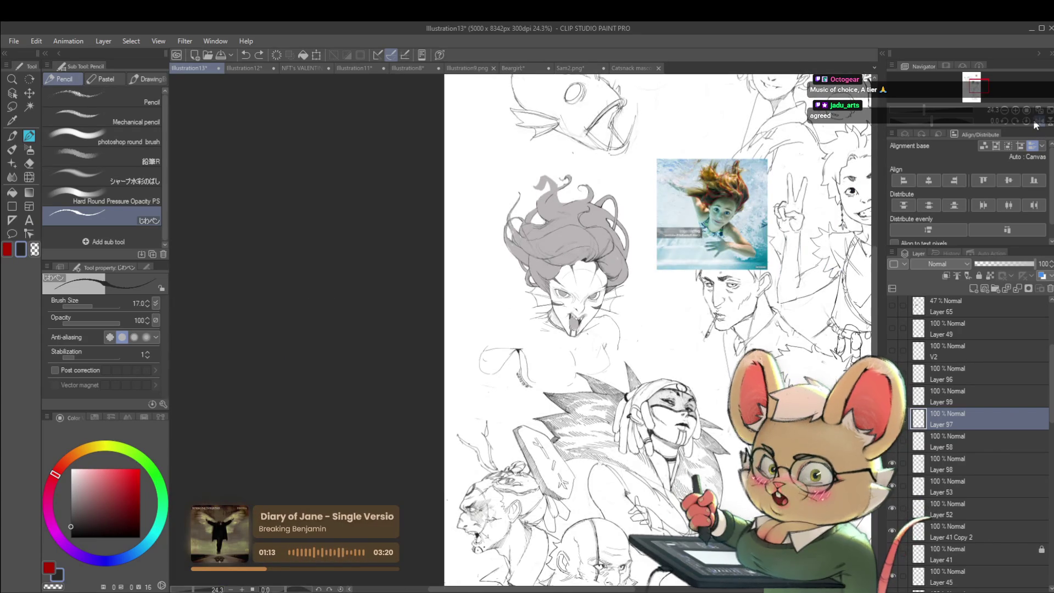
Center the view on the mermaid's face and undo the last pencil stroke.
scroll(562, 335, up, 2)
drag(562, 334, 609, 324)
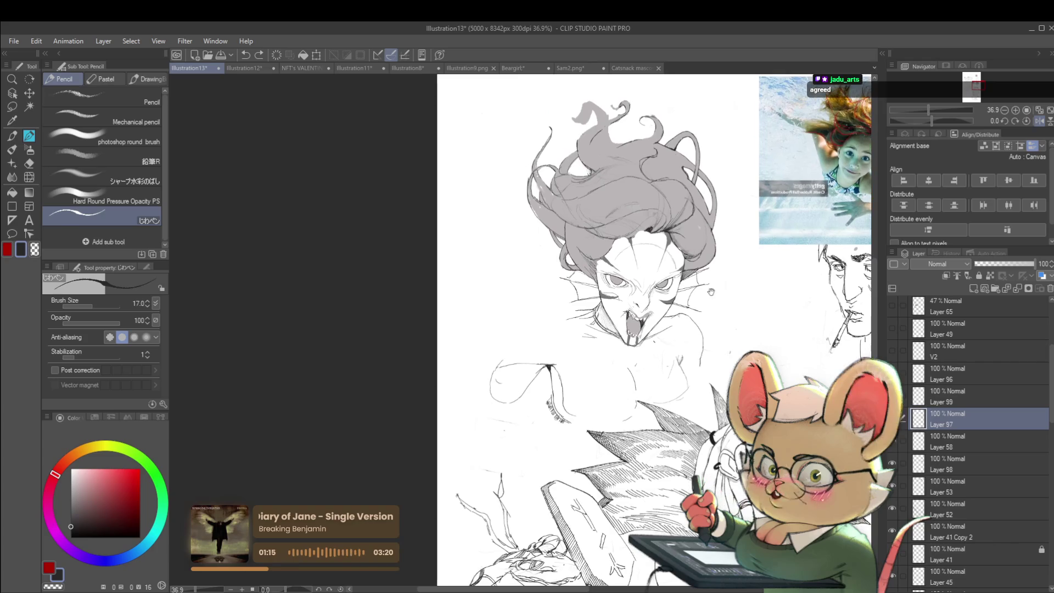
drag(618, 269, 647, 303)
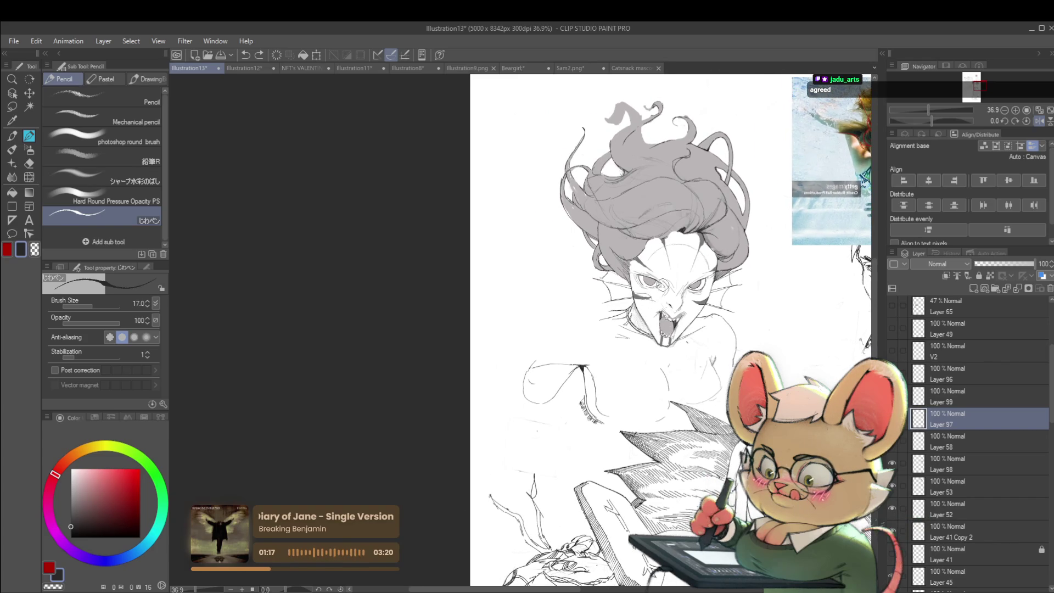
scroll(658, 281, up, 1)
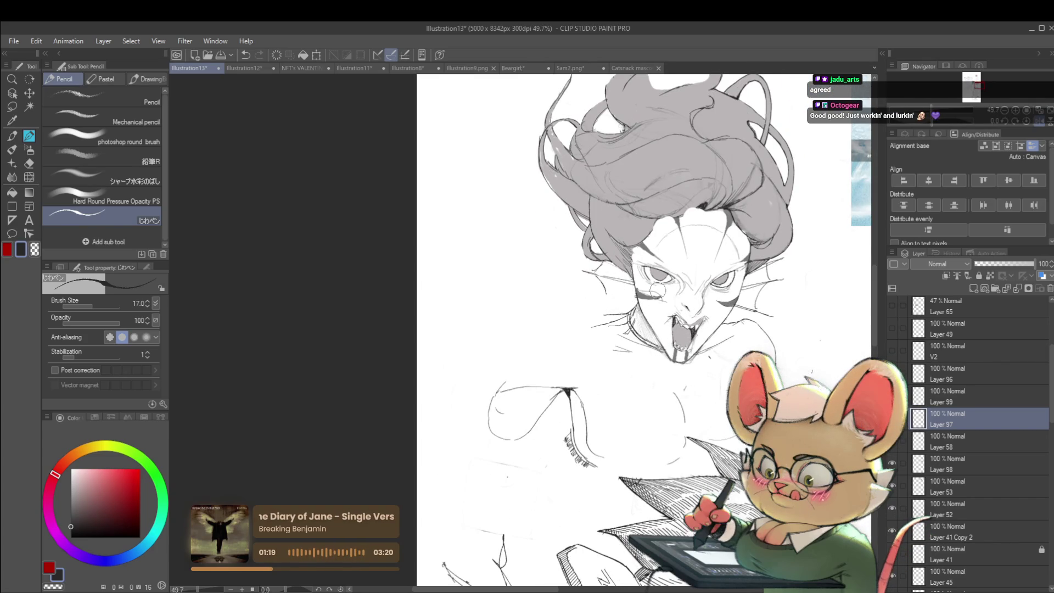
key(ctrl+z)
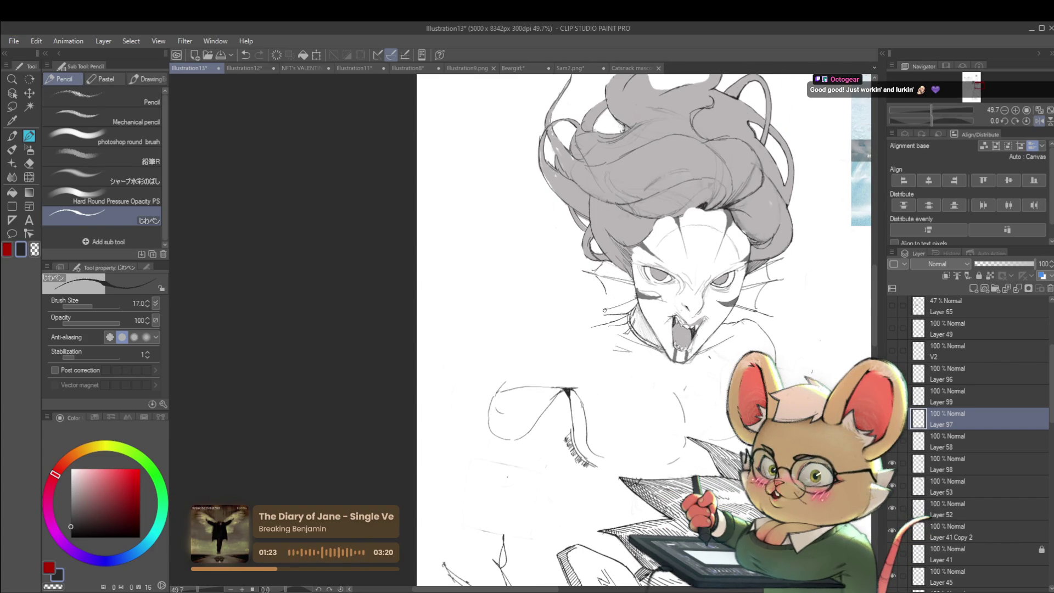
Zoom out and pan to show the left sketches and the reference photo.
scroll(609, 308, down, 2)
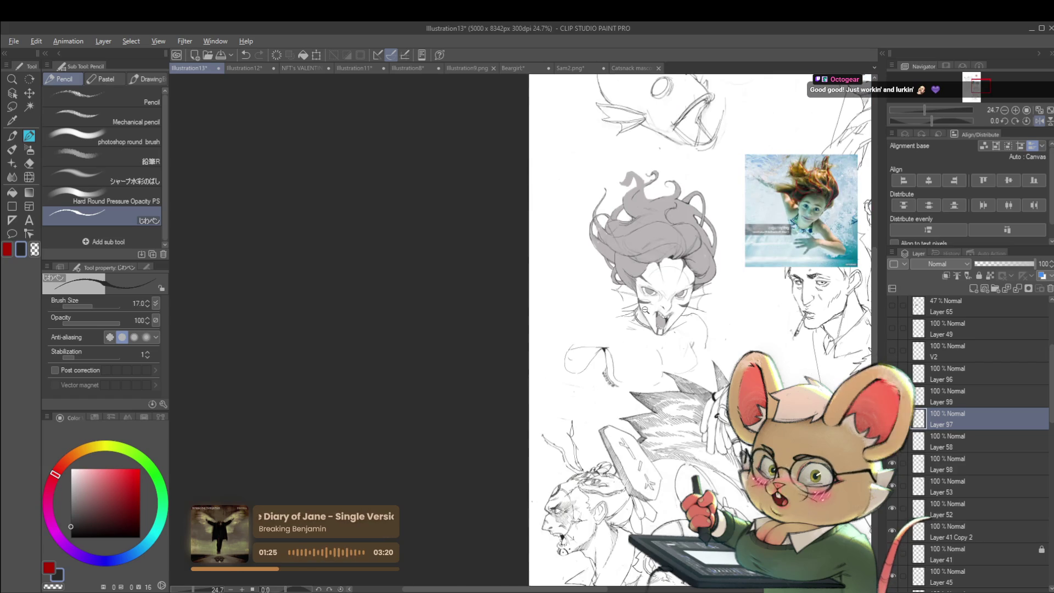
scroll(613, 294, up, 2)
scroll(619, 274, up, 2)
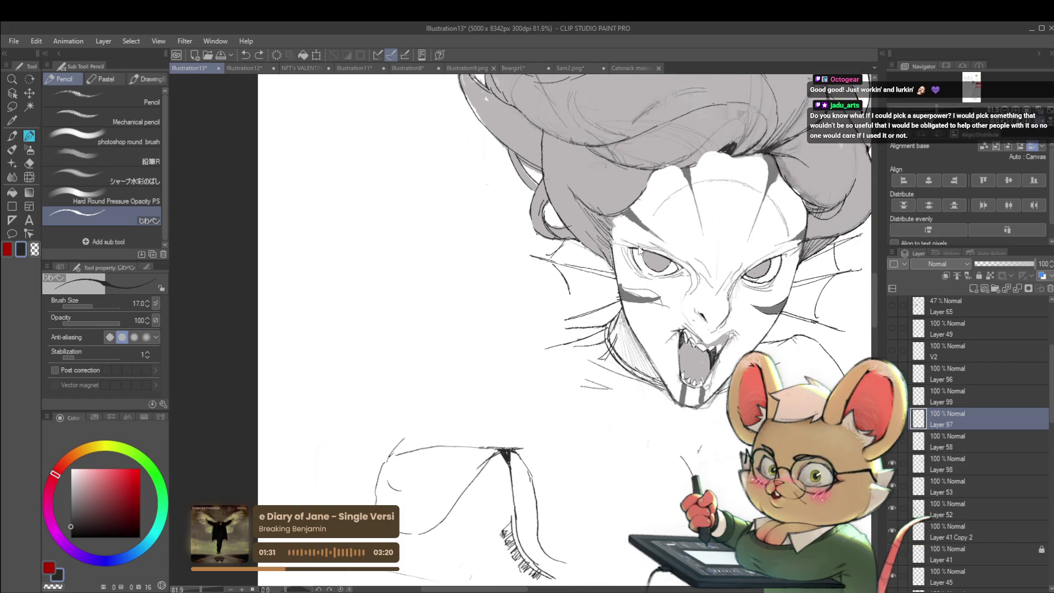
scroll(609, 283, down, 2)
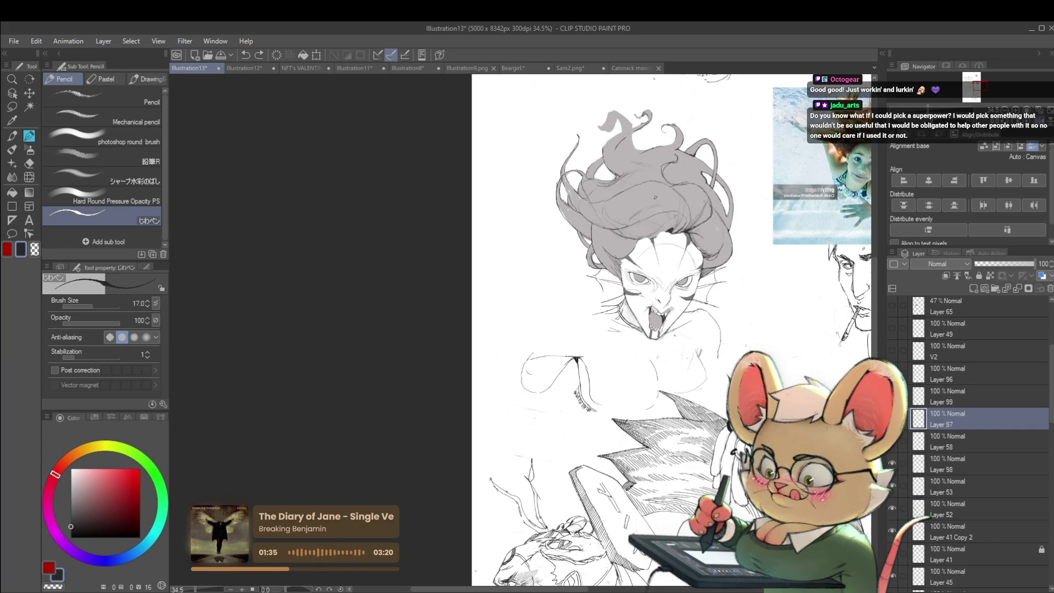
mouse_move(659, 330)
mouse_down()
mouse_move(576, 307)
mouse_move(445, 302)
mouse_up()
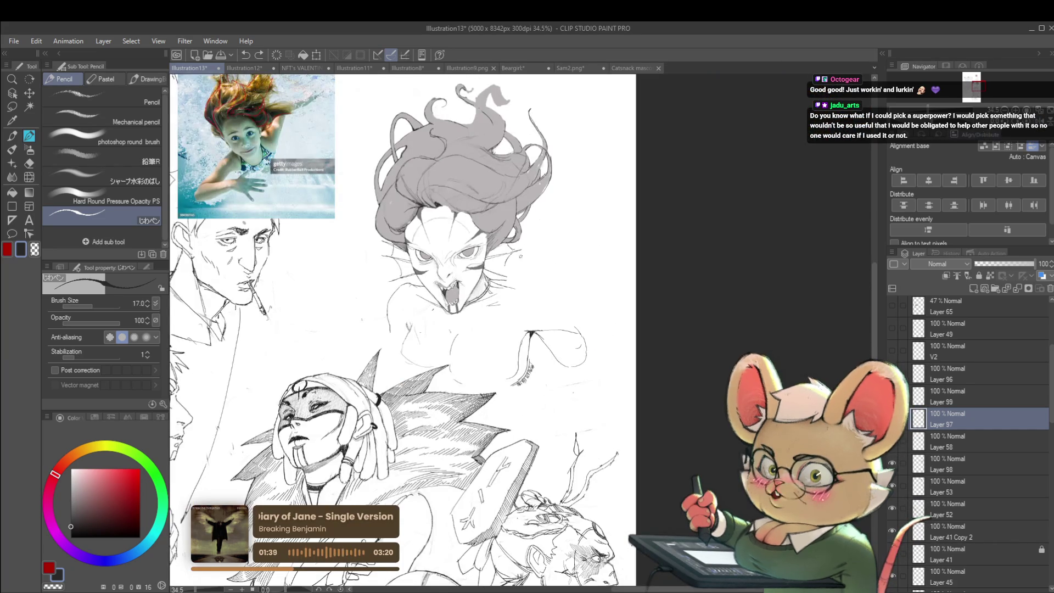
scroll(502, 275, up, 5)
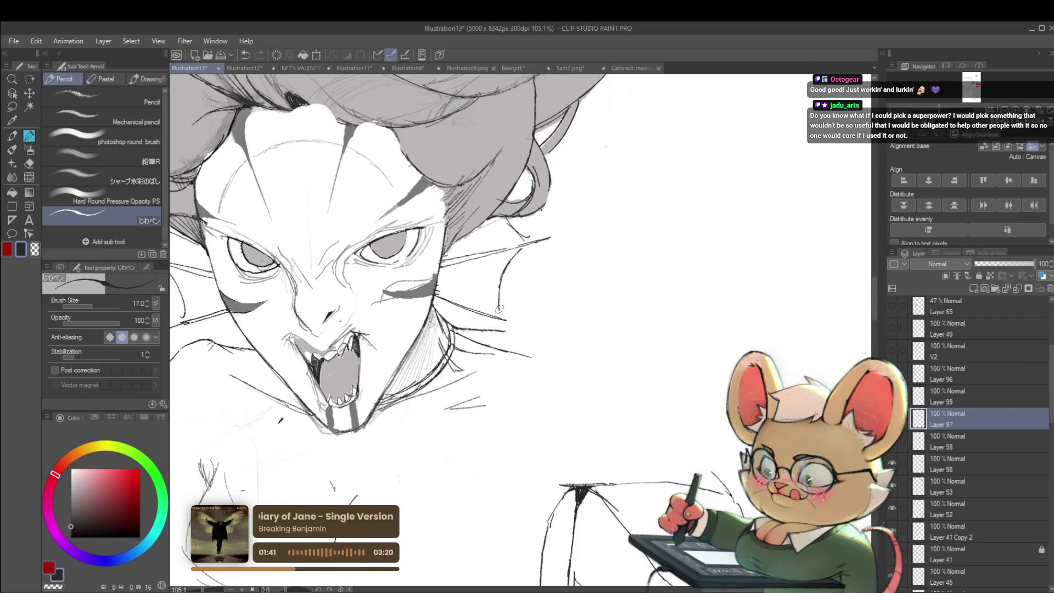
scroll(498, 299, down, 5)
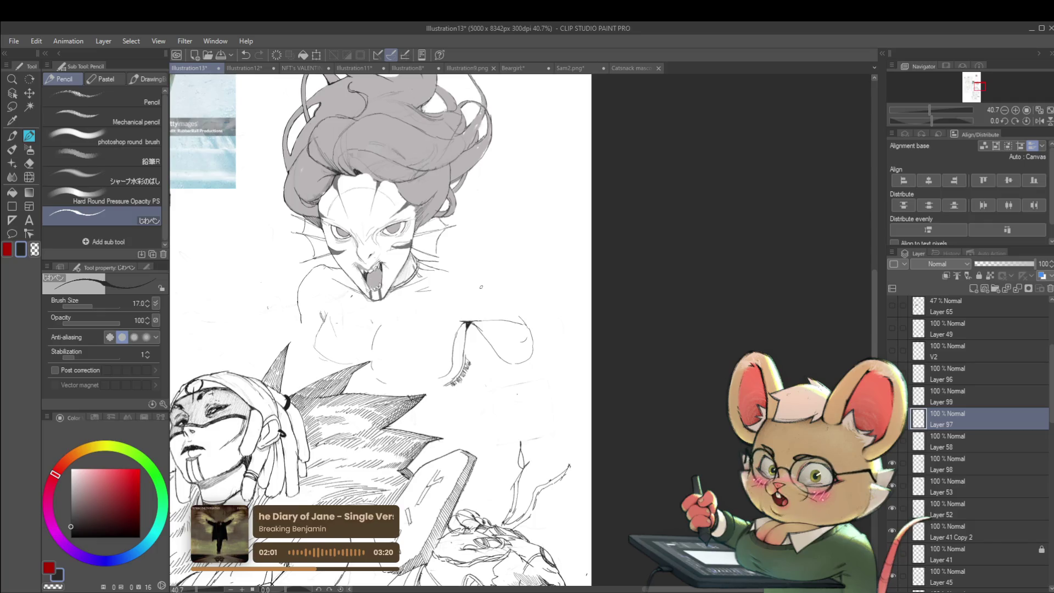
Mirror the canvas to inspect the mermaid sketch, then flip it back to normal.
key(h)
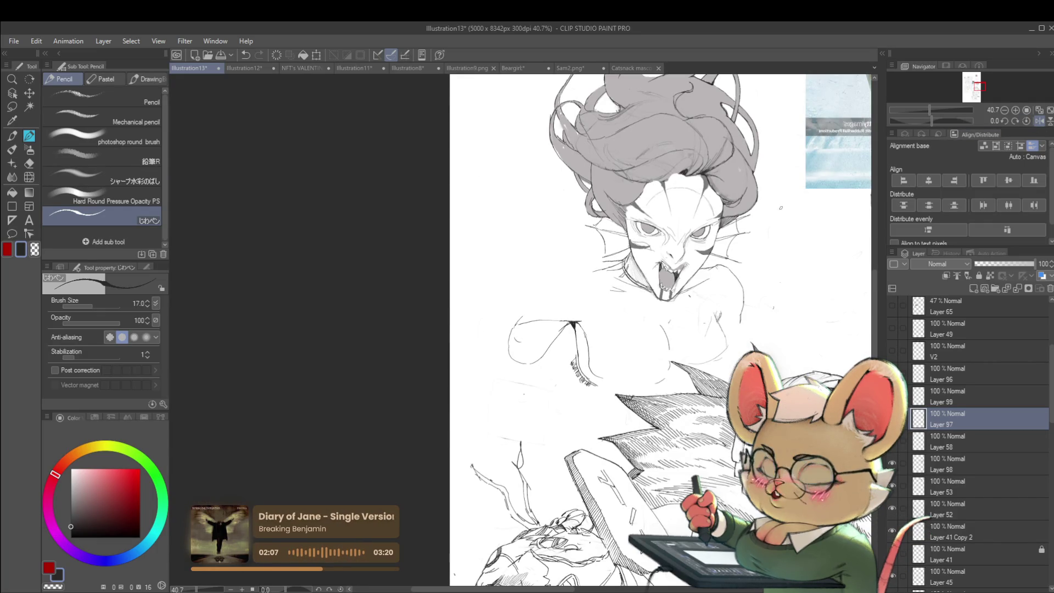
mouse_move(612, 247)
mouse_down()
mouse_move(621, 254)
mouse_move(587, 267)
mouse_move(597, 238)
mouse_up()
click(1037, 122)
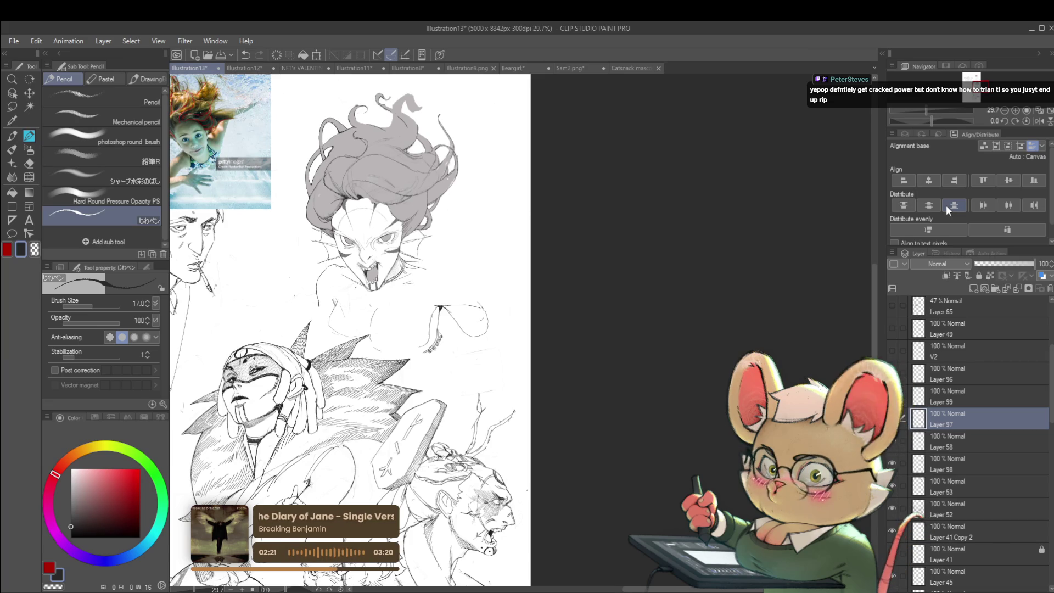
scroll(407, 252, up, 4)
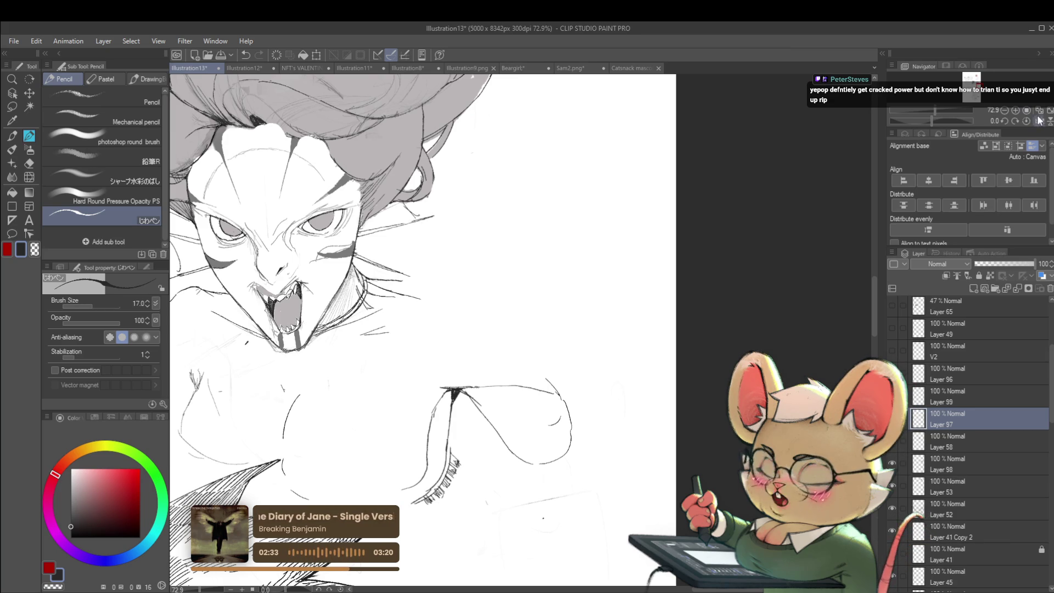
scroll(549, 329, down, 3)
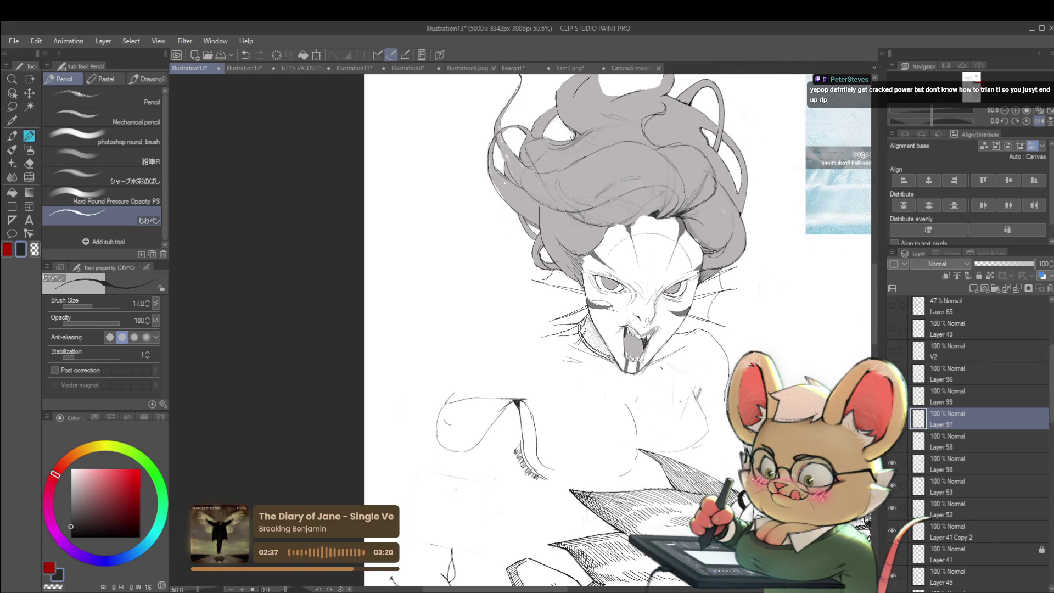
scroll(571, 395, up, 3)
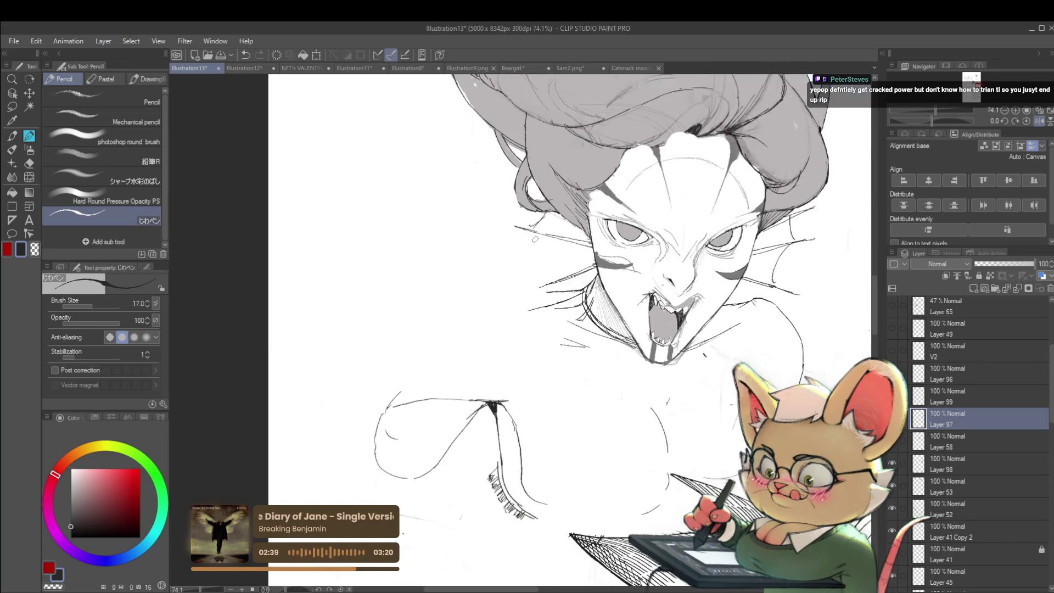
Undo the last stray mark and mirror the canvas again to check proportions.
key(ctrl+z)
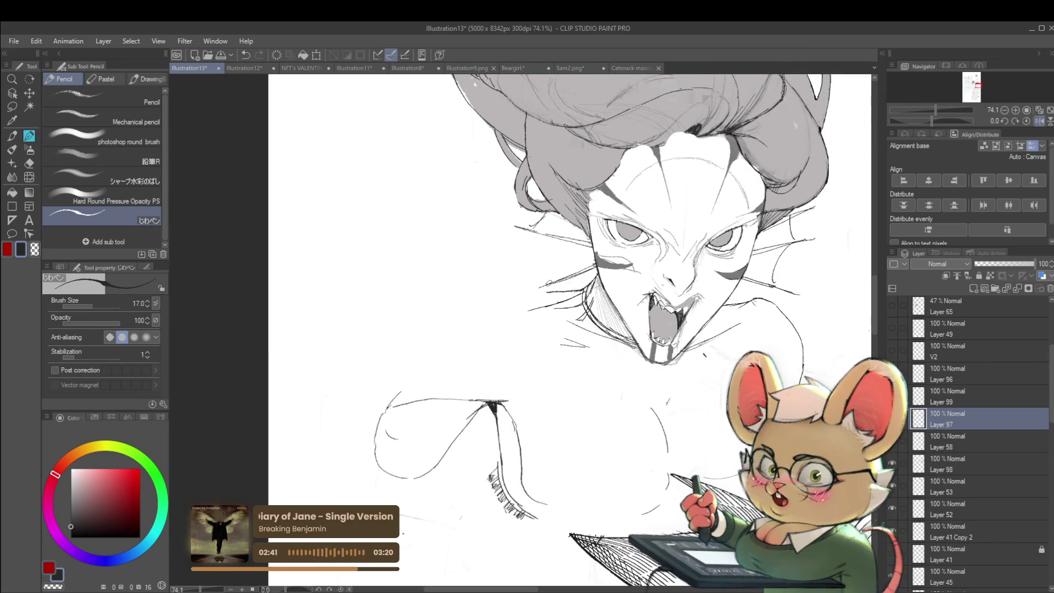
scroll(536, 288, down, 4)
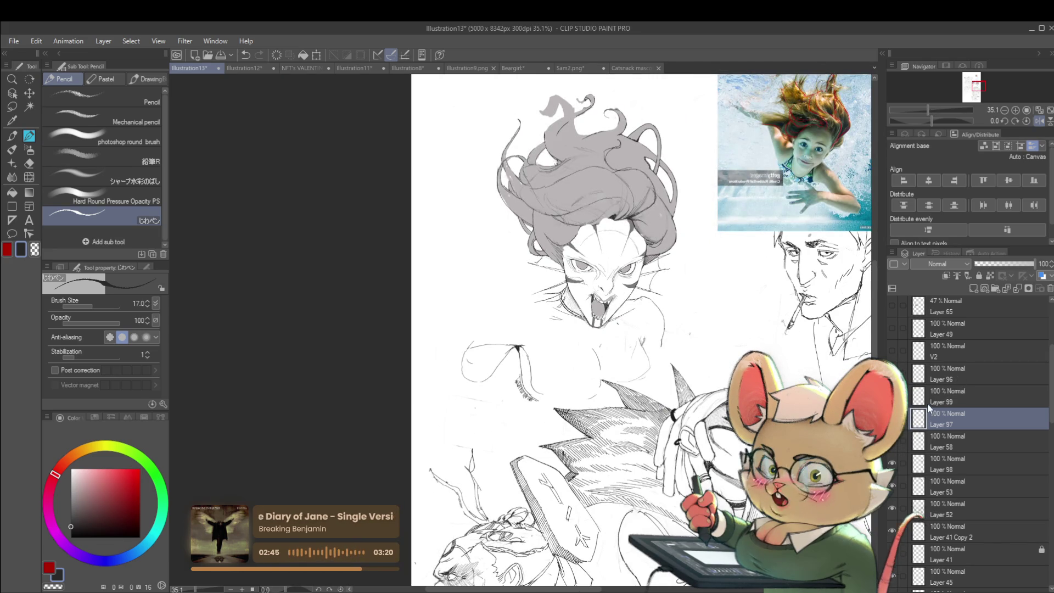
scroll(521, 329, right, 5)
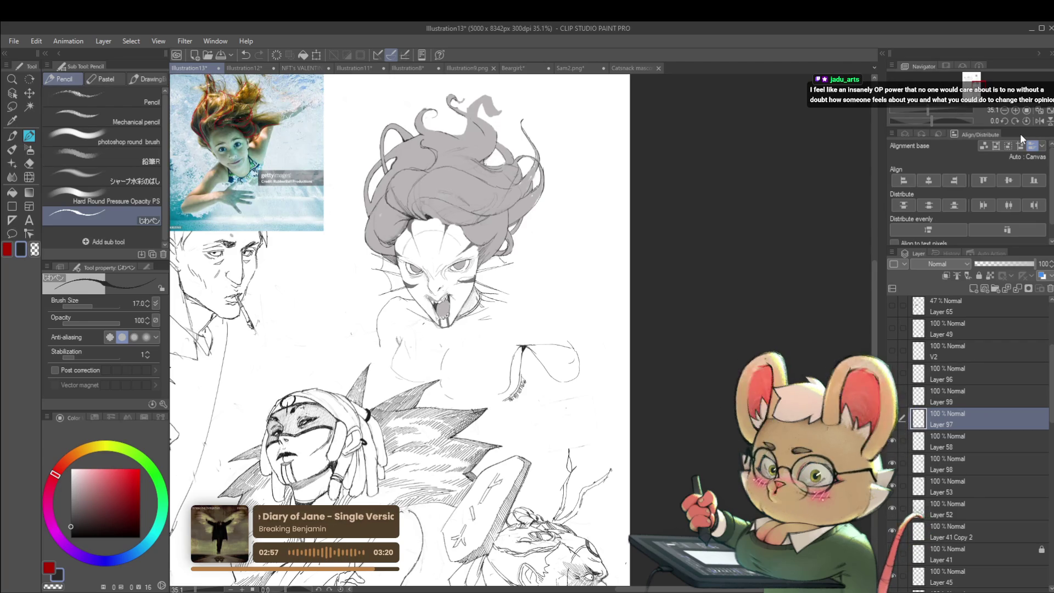
click(1039, 122)
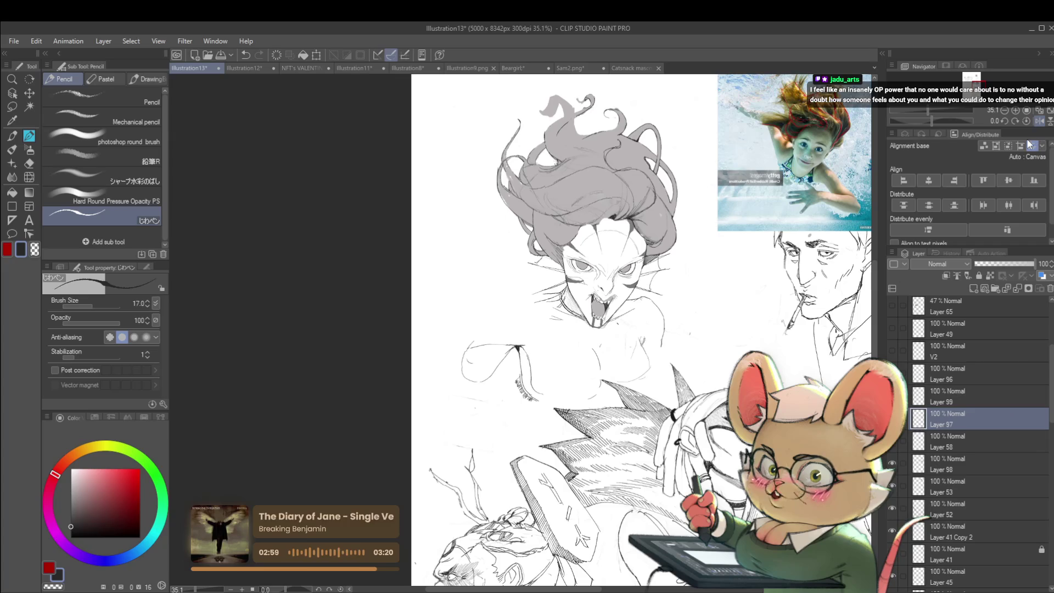
scroll(609, 270, up, 5)
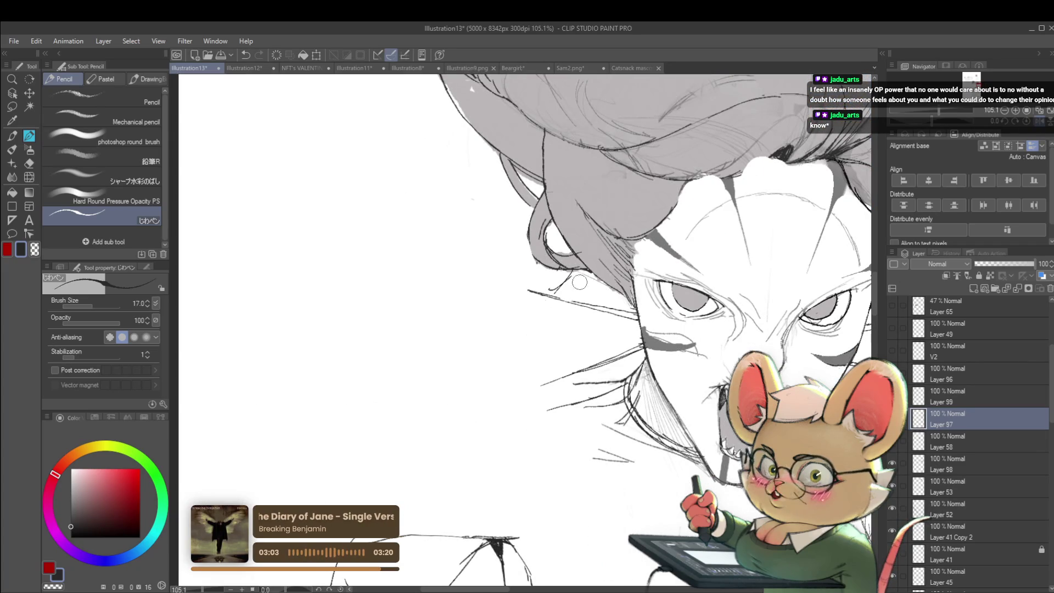
Undo the short stray stroke by the mermaid's head and reframe her face.
key(ctrl+z)
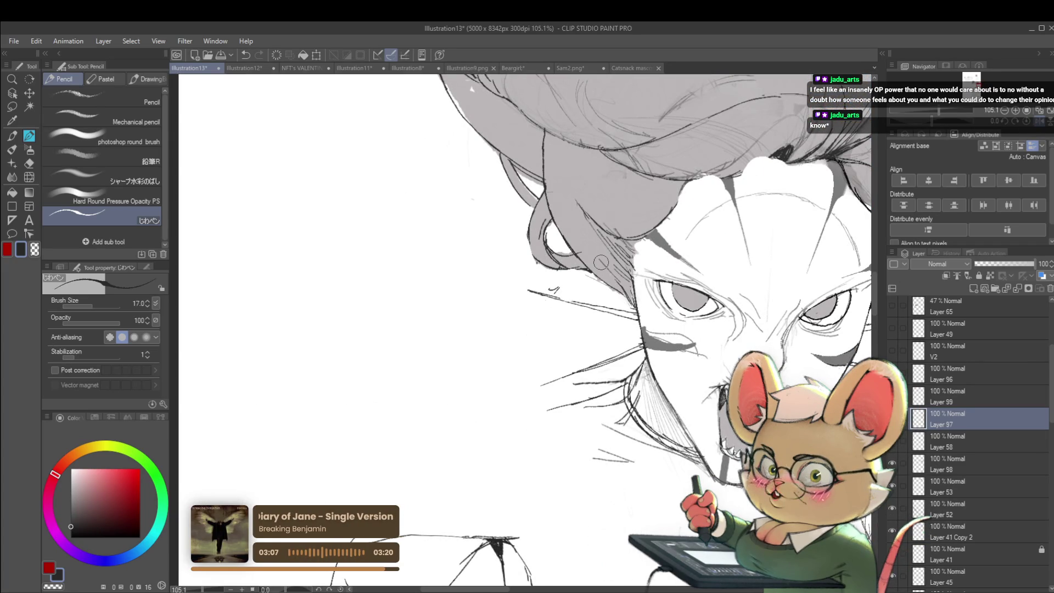
drag(581, 287, 523, 263)
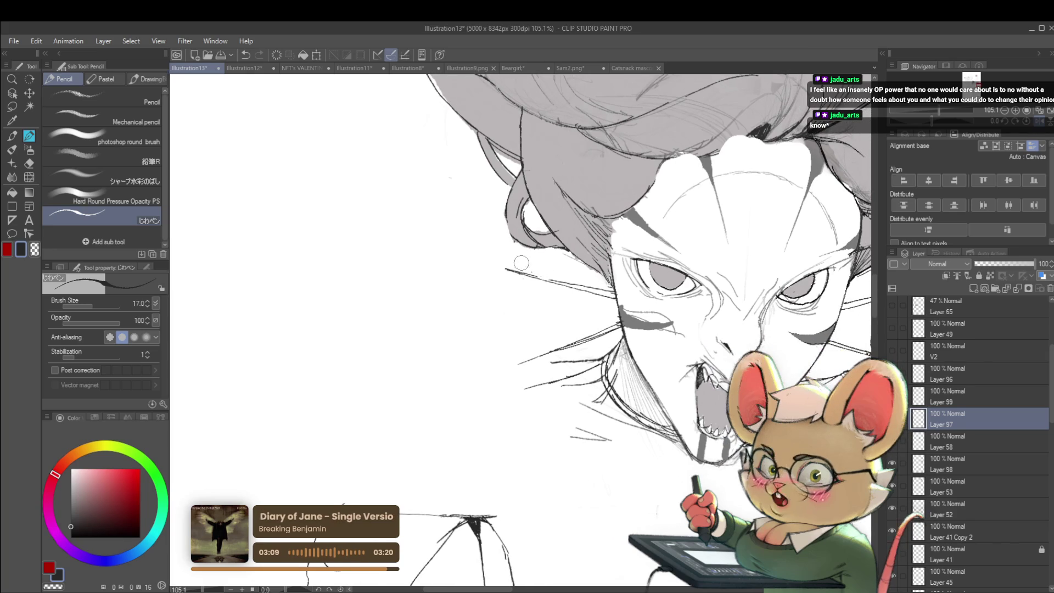
scroll(557, 268, down, 4)
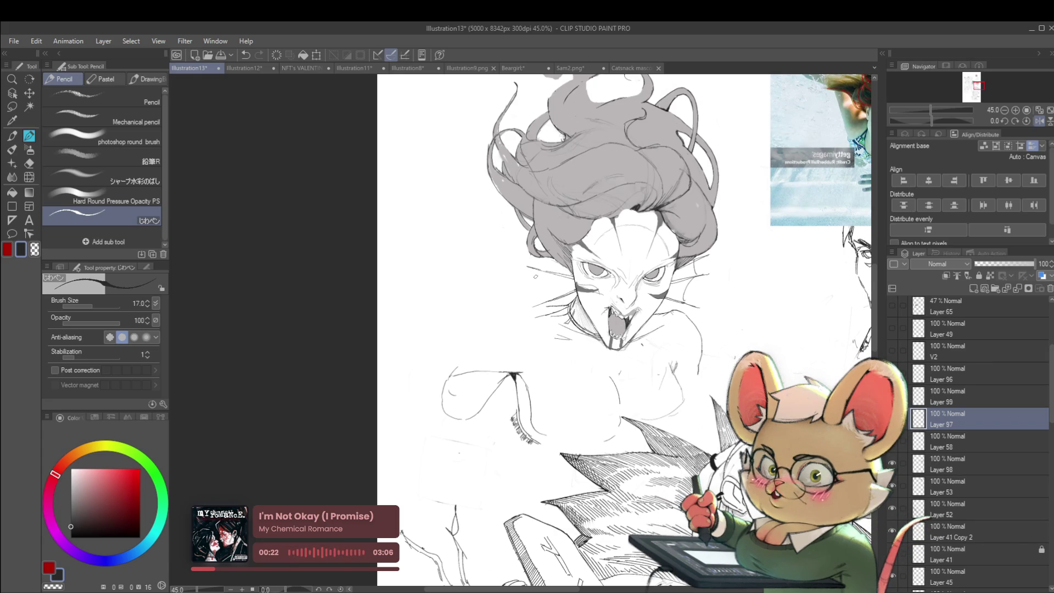
Mirror the canvas and inspect the mermaid's whiskered face and fins at several zoom levels.
scroll(536, 274, up, 3)
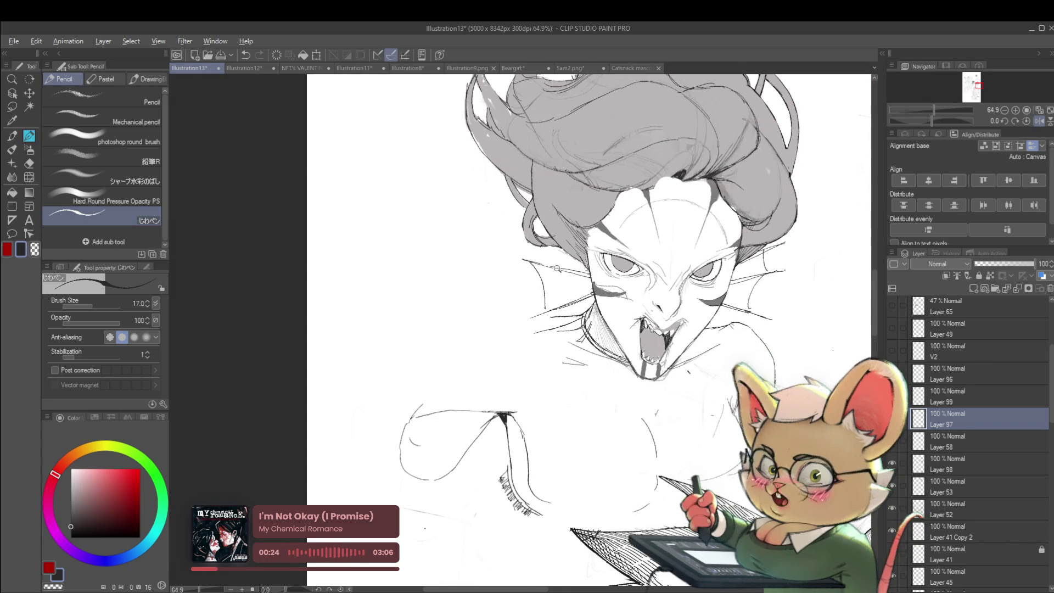
scroll(536, 264, down, 5)
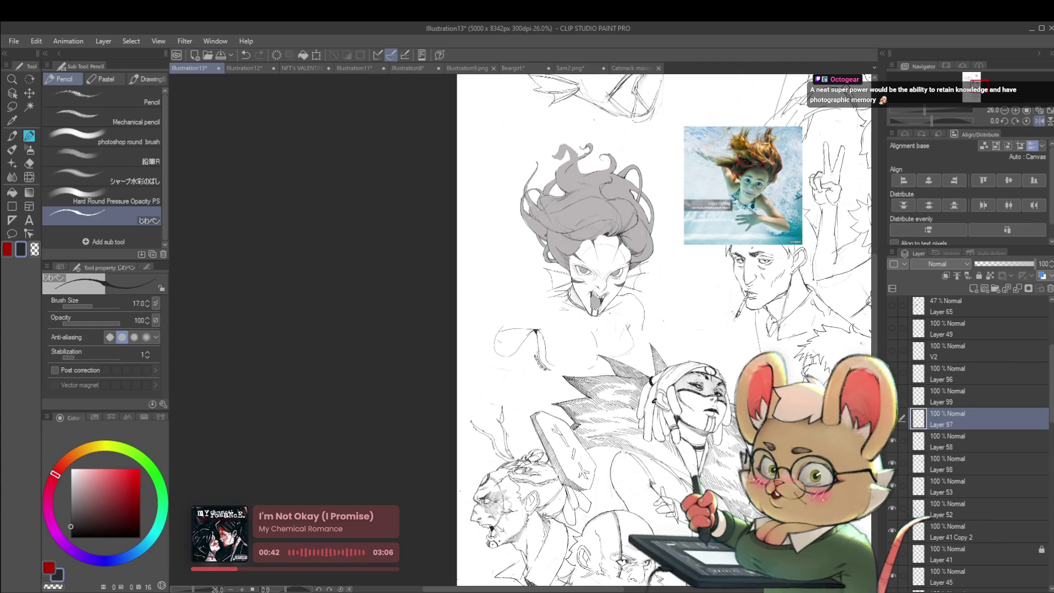
click(1040, 121)
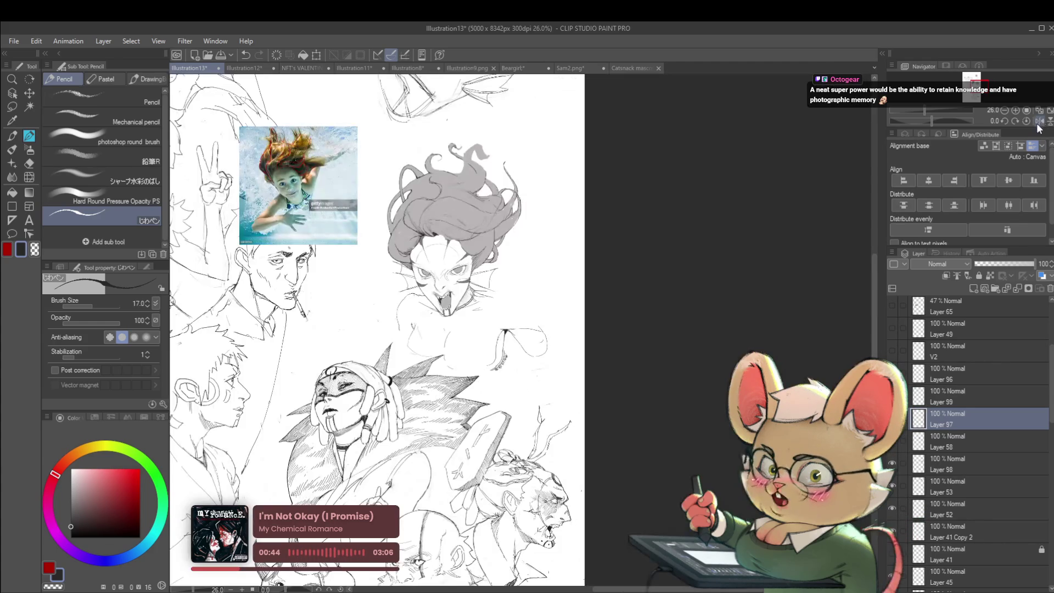
scroll(540, 272, up, 5)
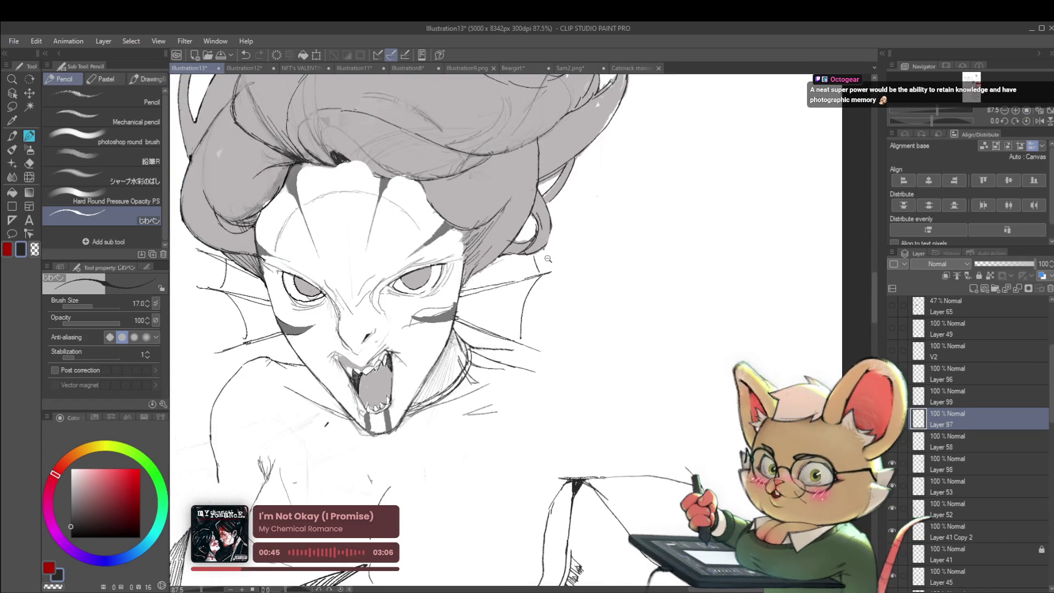
scroll(541, 273, down, 3)
scroll(543, 274, down, 2)
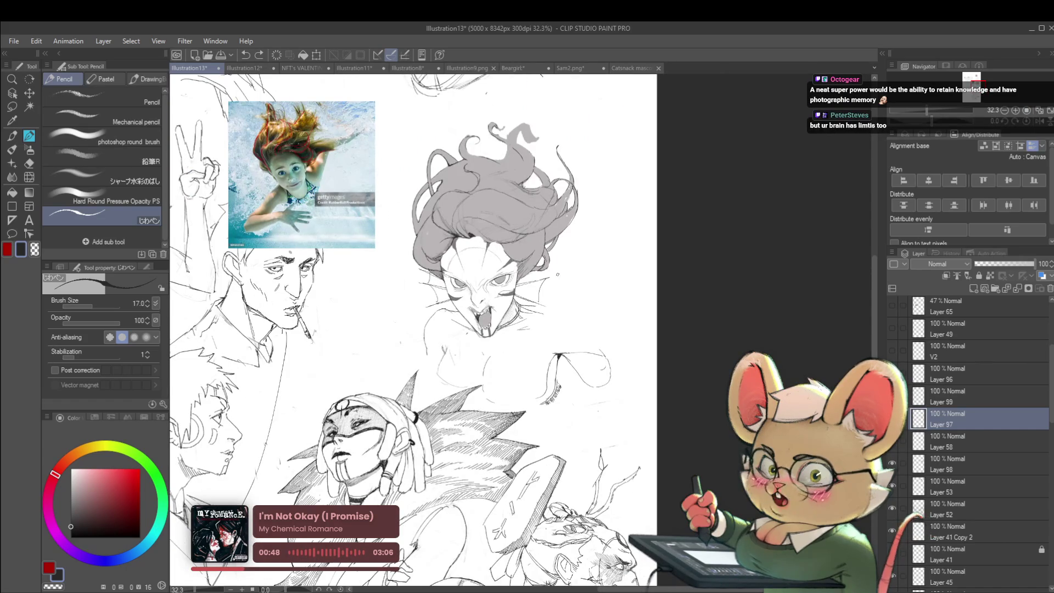
scroll(559, 284, up, 4)
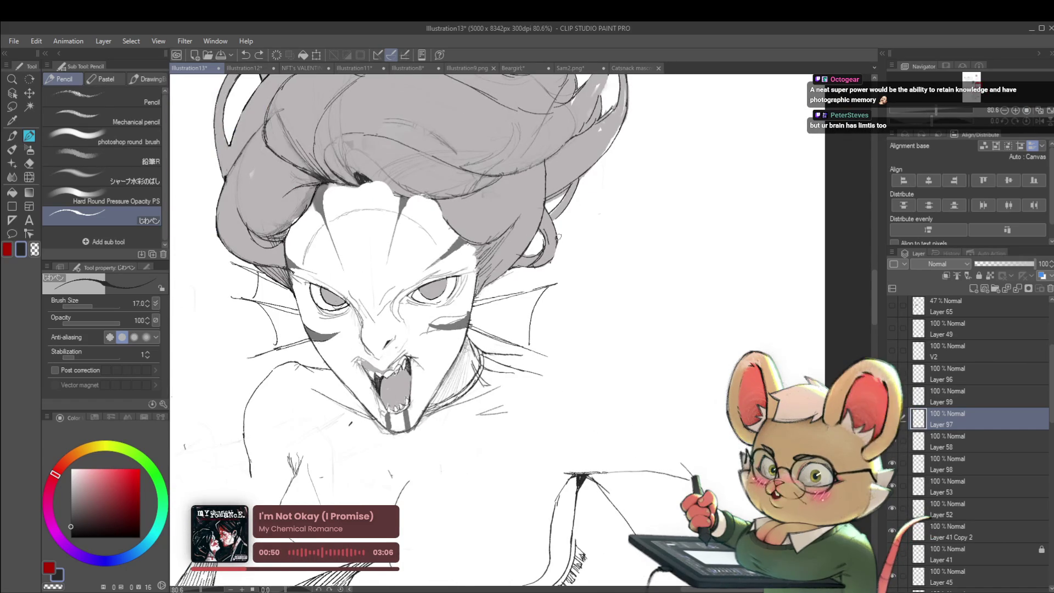
scroll(558, 281, down, 2)
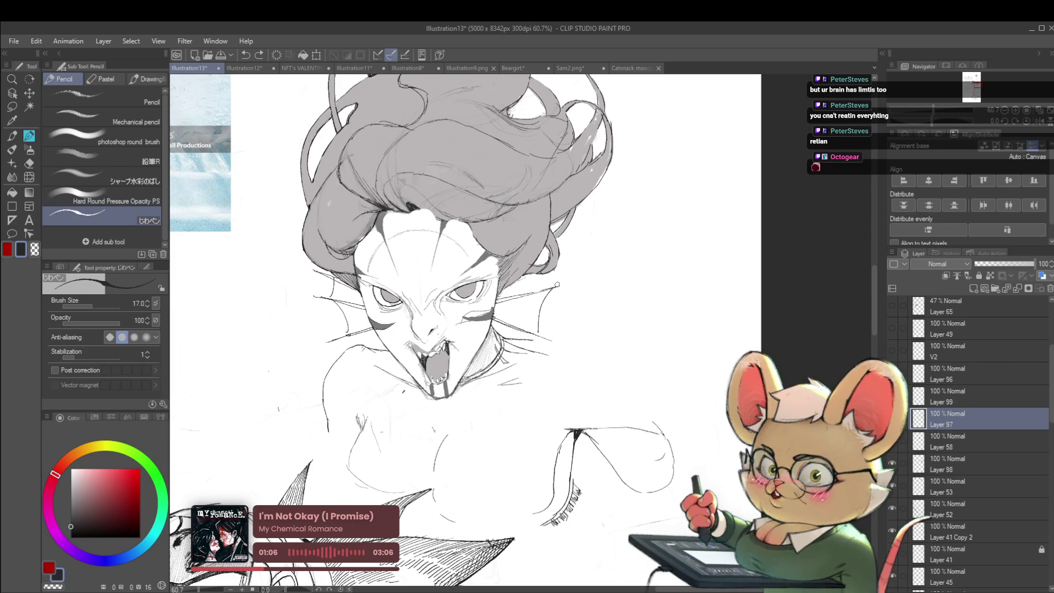
scroll(551, 275, up, 2)
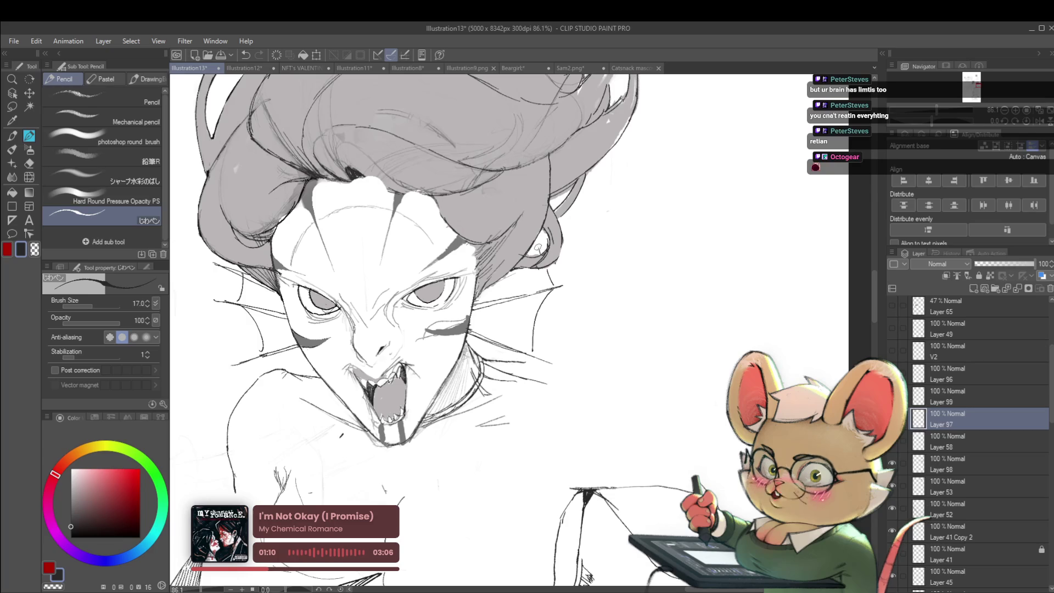
scroll(553, 259, down, 5)
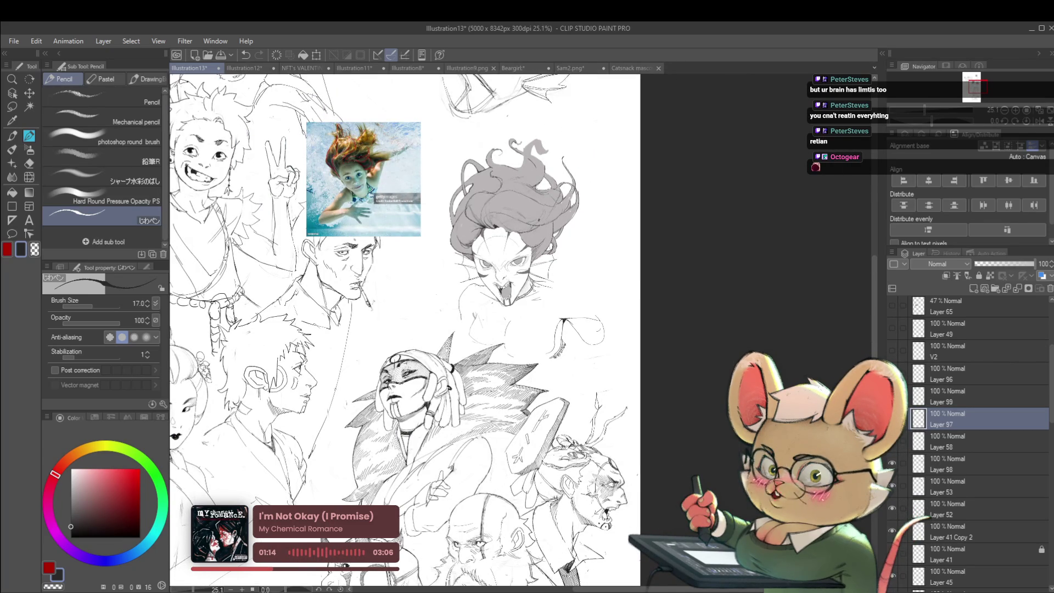
scroll(560, 239, up, 5)
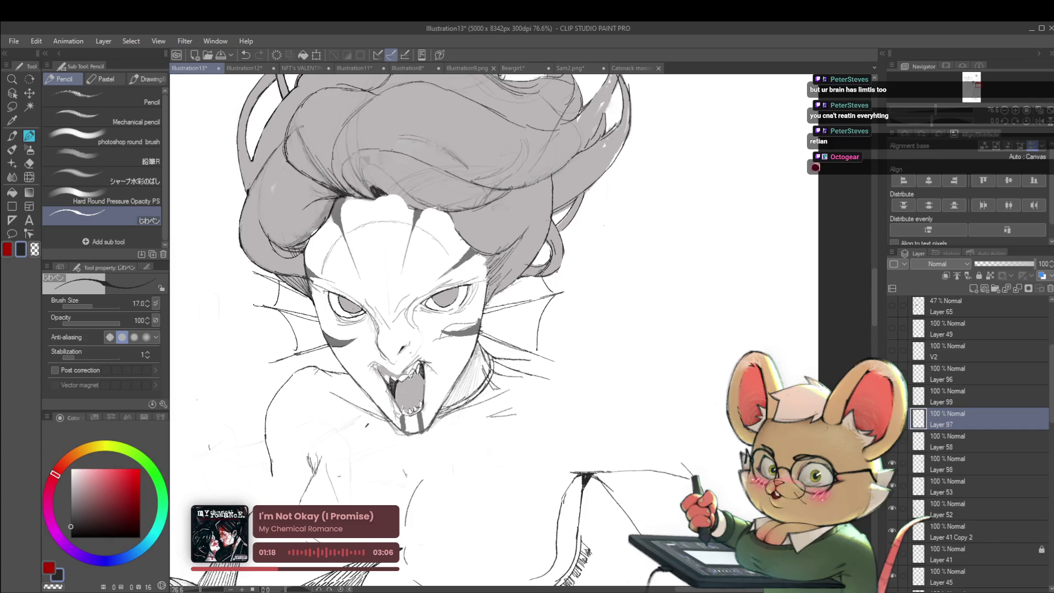
scroll(521, 239, down, 2)
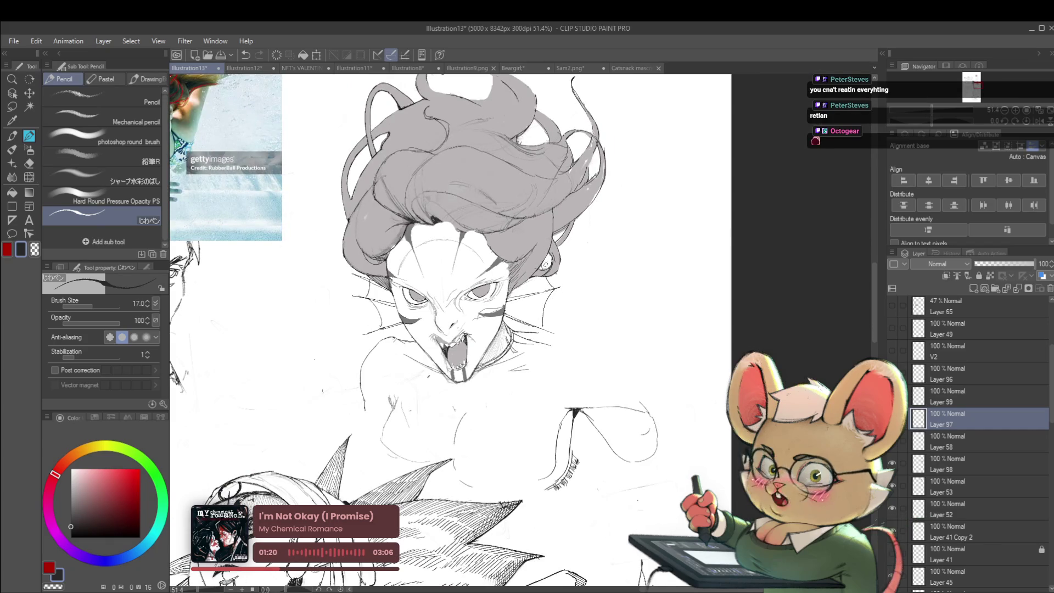